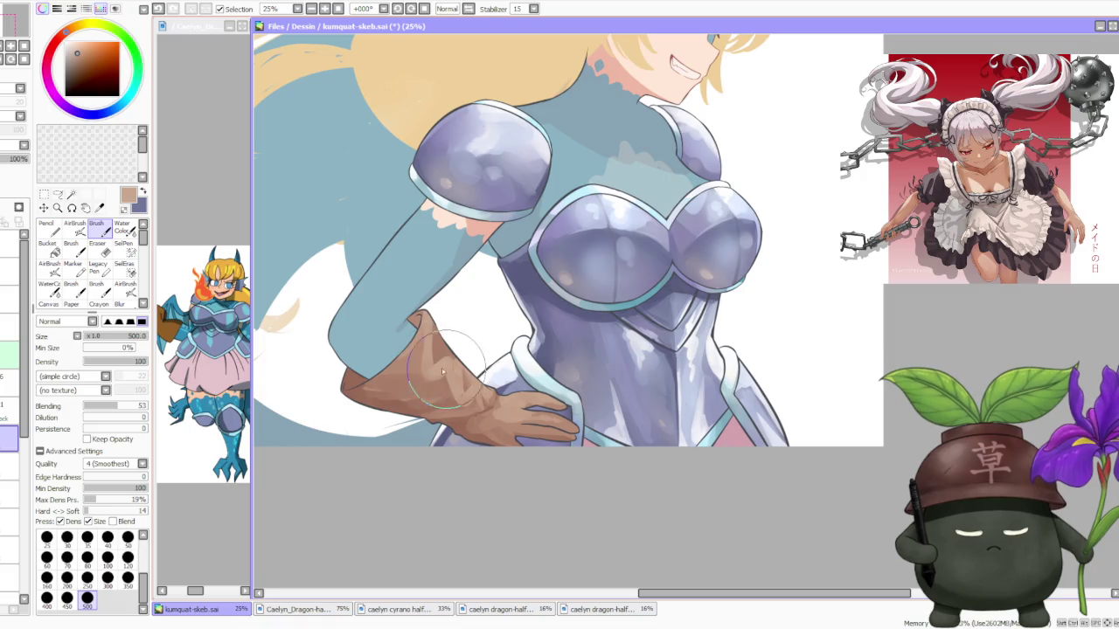
Darken the brown glove's shading with brush strokes from the forearm down to the wrist.
{"action": "left_click_drag", "start_coordinate": [410, 364], "coordinate": [435, 325]}
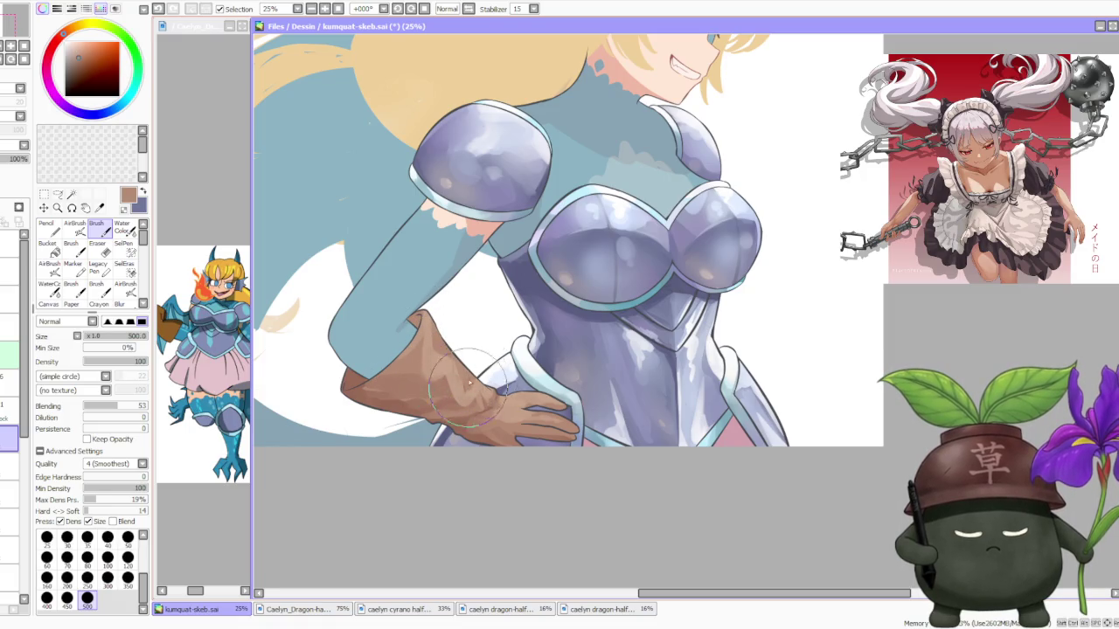
{"action": "mouse_move", "coordinate": [402, 397]}
{"action": "left_mouse_down"}
{"action": "mouse_move", "coordinate": [437, 345]}
{"action": "mouse_move", "coordinate": [363, 392]}
{"action": "mouse_move", "coordinate": [466, 434]}
{"action": "left_mouse_up"}
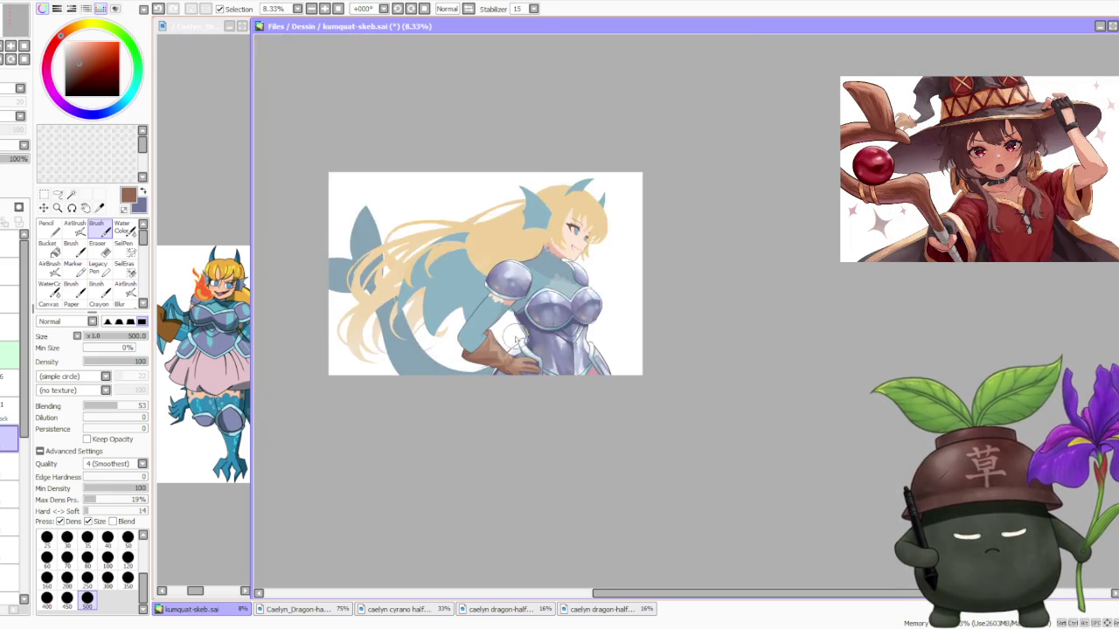
{"action": "mouse_move", "coordinate": [466, 434]}
{"action": "left_mouse_down"}
{"action": "mouse_move", "coordinate": [521, 380]}
{"action": "mouse_move", "coordinate": [540, 382]}
{"action": "mouse_move", "coordinate": [533, 368]}
{"action": "left_mouse_up"}
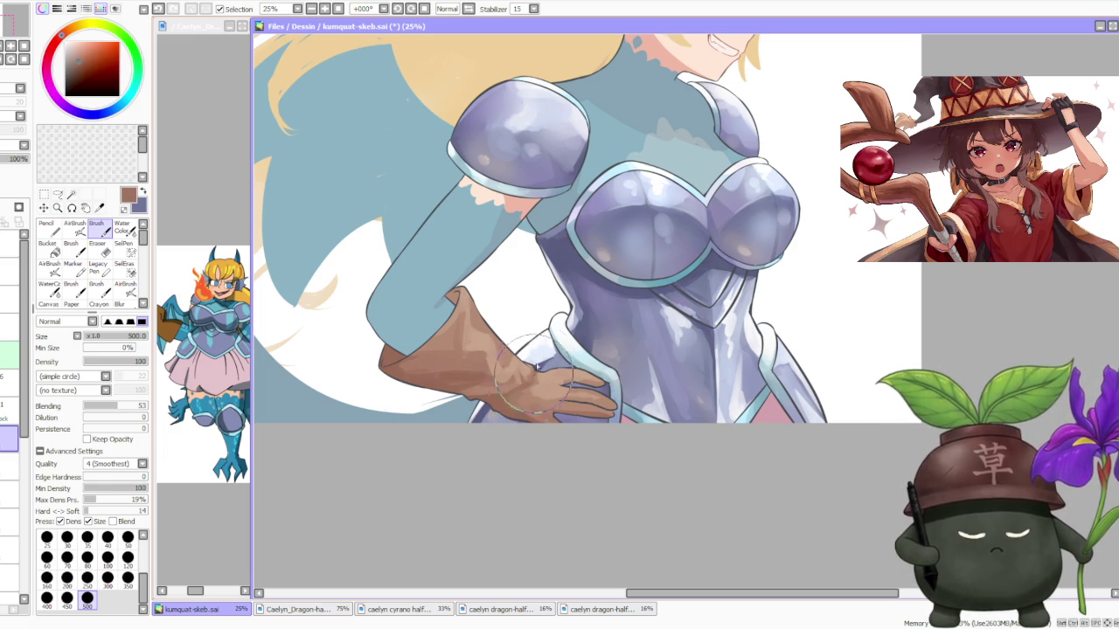
{"action": "mouse_move", "coordinate": [533, 367]}
{"action": "left_mouse_down"}
{"action": "mouse_move", "coordinate": [507, 299]}
{"action": "mouse_move", "coordinate": [526, 316]}
{"action": "left_mouse_up"}
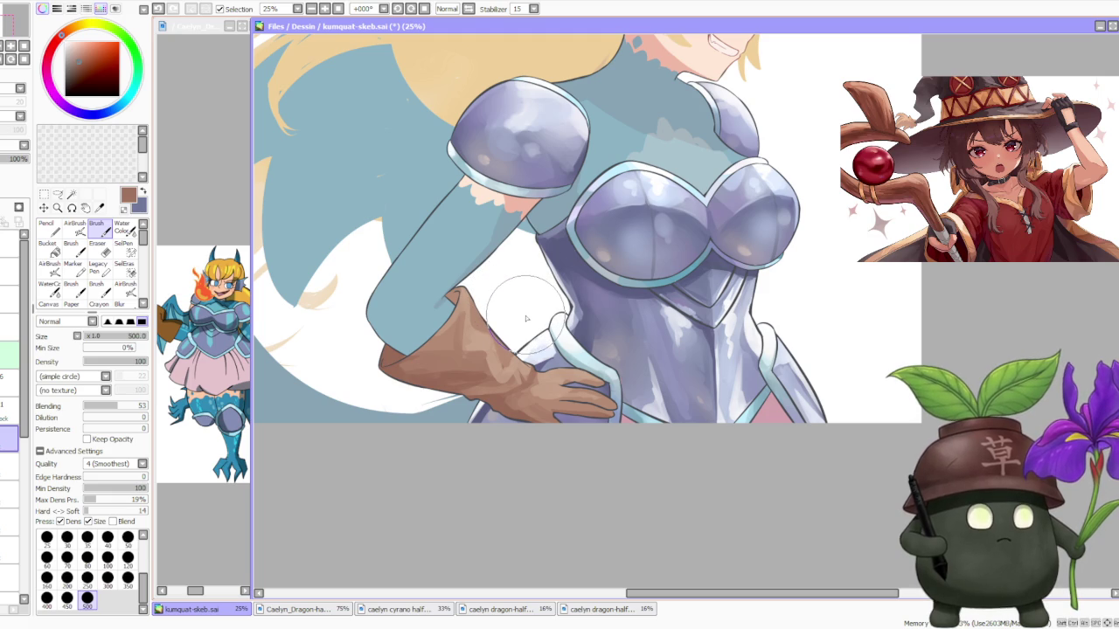
{"action": "scroll", "coordinate": [528, 320], "scroll_direction": "down", "scroll_amount": 2}
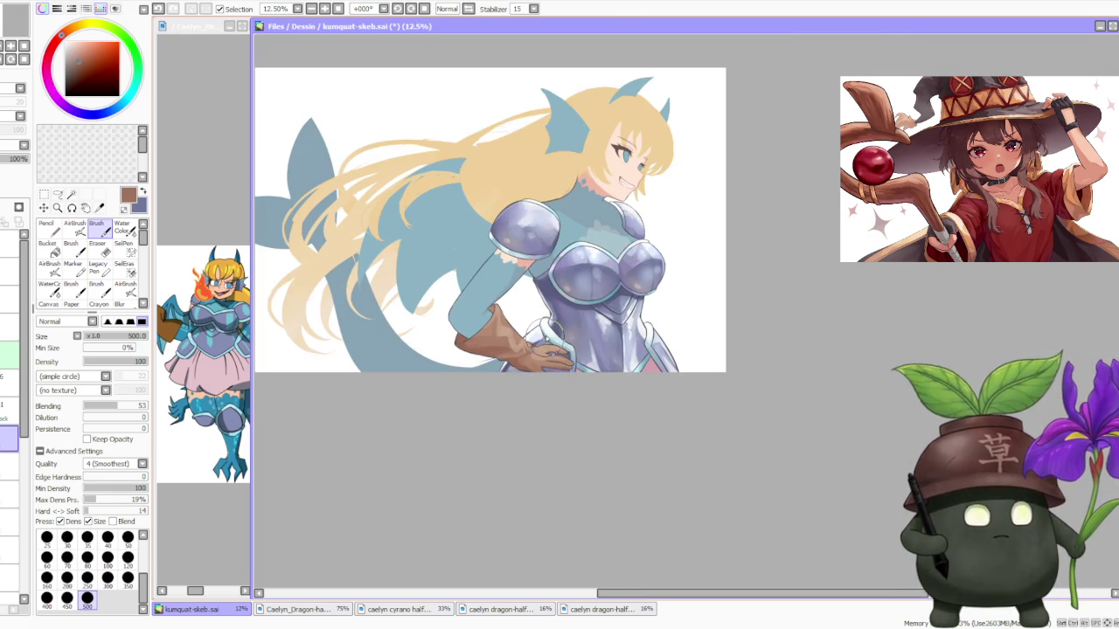
Sample the glove's tan and brown, then paint glove brown over the armour edge at the hip.
{"action": "scroll", "coordinate": [546, 323], "scroll_direction": "down", "scroll_amount": 1}
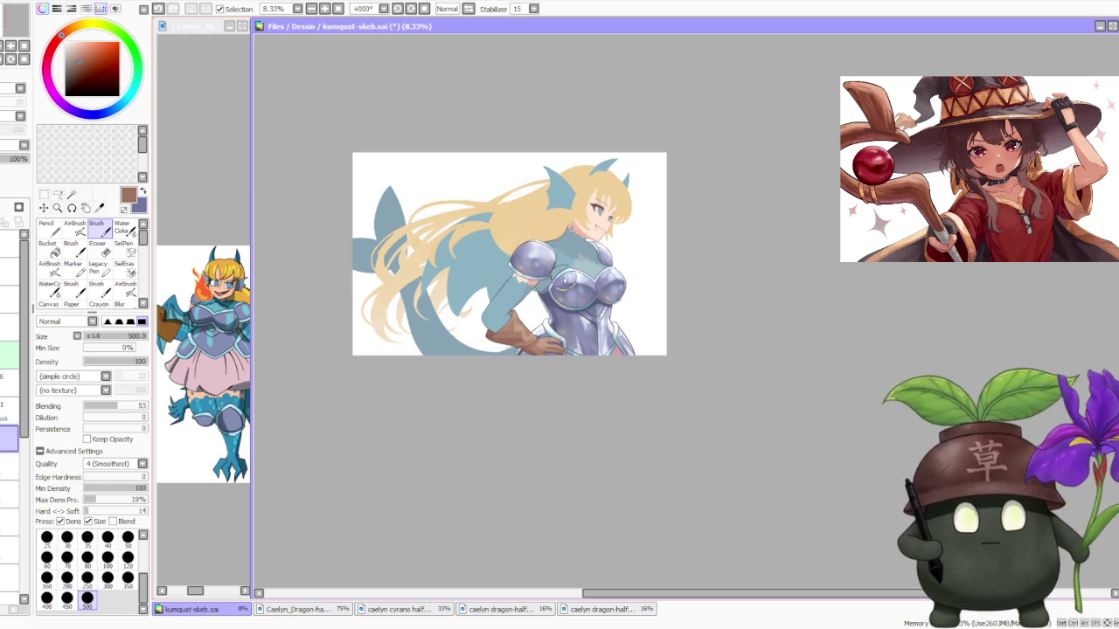
{"action": "scroll", "coordinate": [571, 264], "scroll_direction": "up", "scroll_amount": 1}
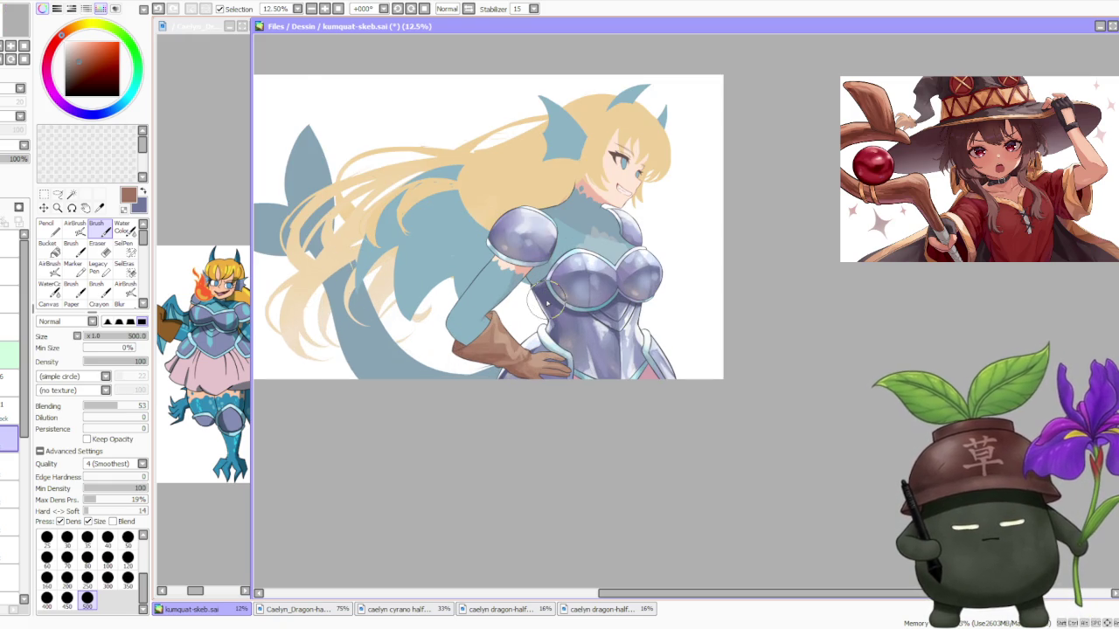
{"action": "scroll", "coordinate": [548, 302], "scroll_direction": "up", "scroll_amount": 1}
{"action": "left_click", "coordinate": [519, 420], "text": "alt"}
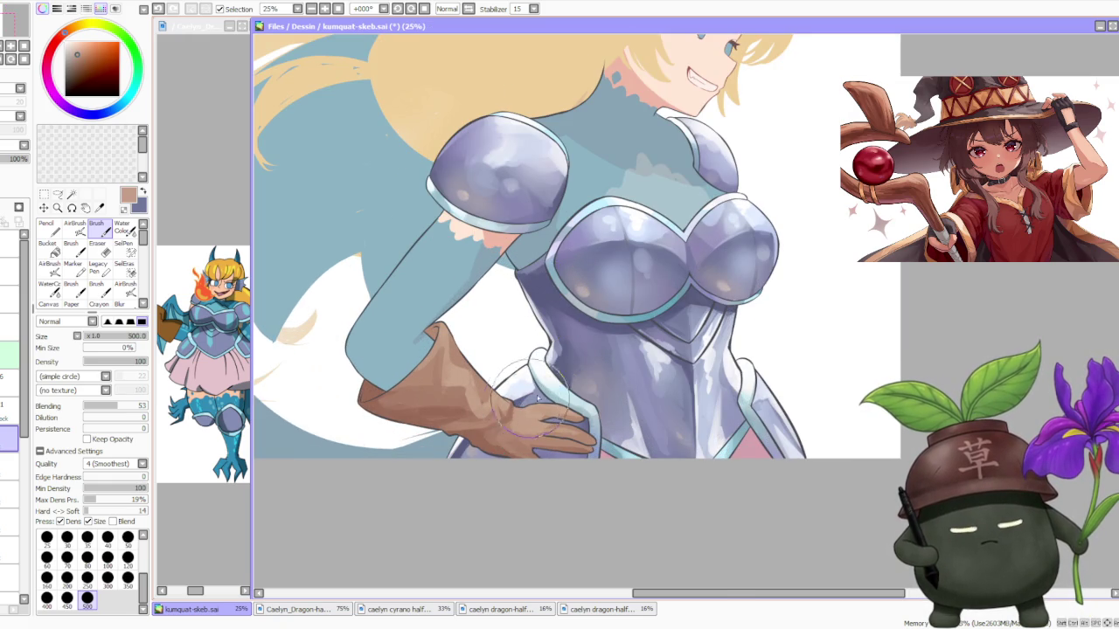
{"action": "left_click", "coordinate": [518, 418], "text": "alt"}
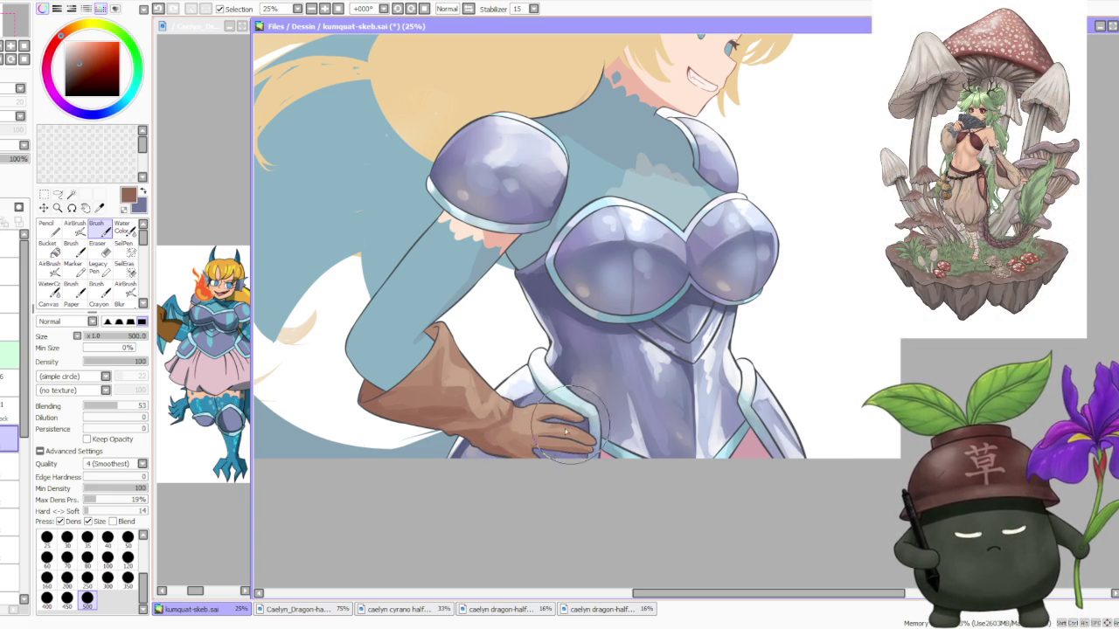
{"action": "left_click_drag", "start_coordinate": [540, 437], "coordinate": [543, 437]}
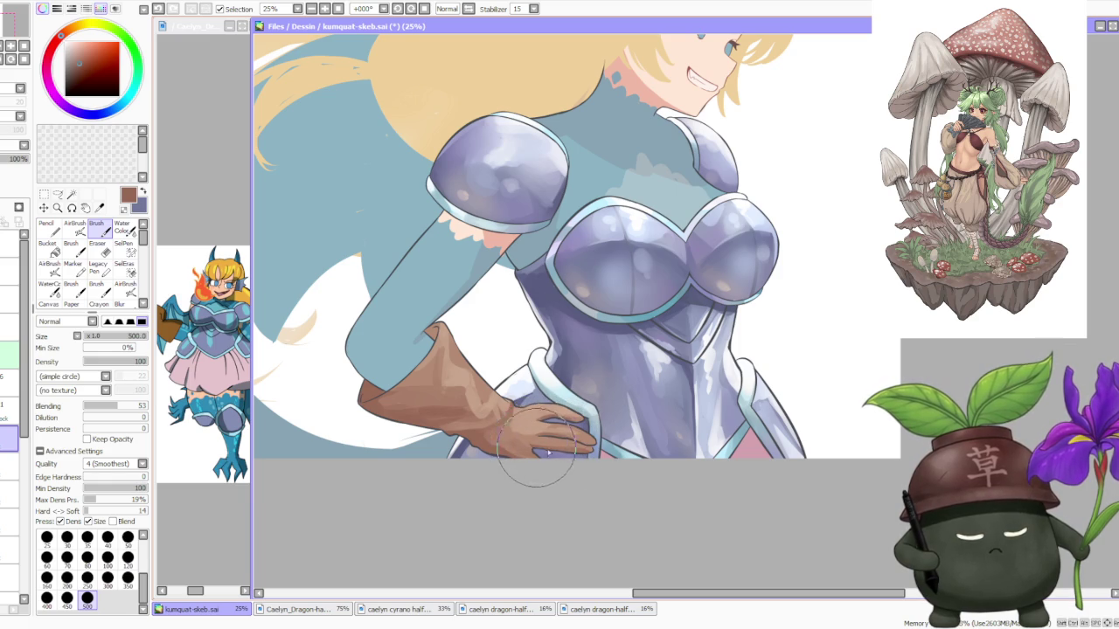
{"action": "left_click", "coordinate": [527, 423], "text": "alt"}
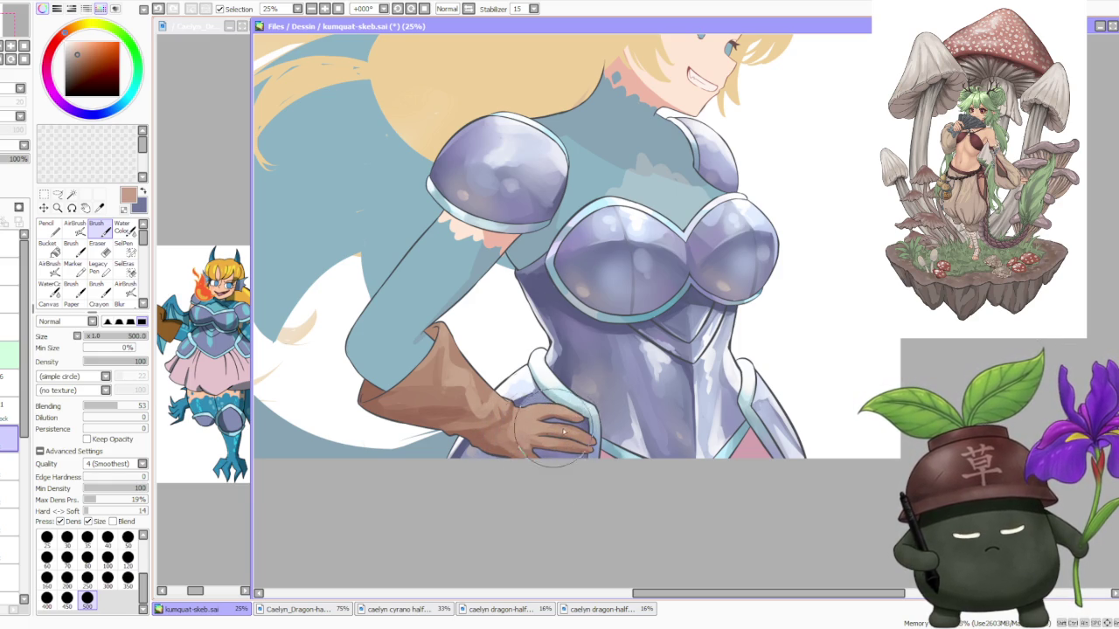
Repaint deeper brown shading down the glove and near the hand, checking it zoomed out.
{"action": "scroll", "coordinate": [573, 424], "scroll_direction": "down", "scroll_amount": 2}
{"action": "scroll", "coordinate": [541, 380], "scroll_direction": "up", "scroll_amount": 1}
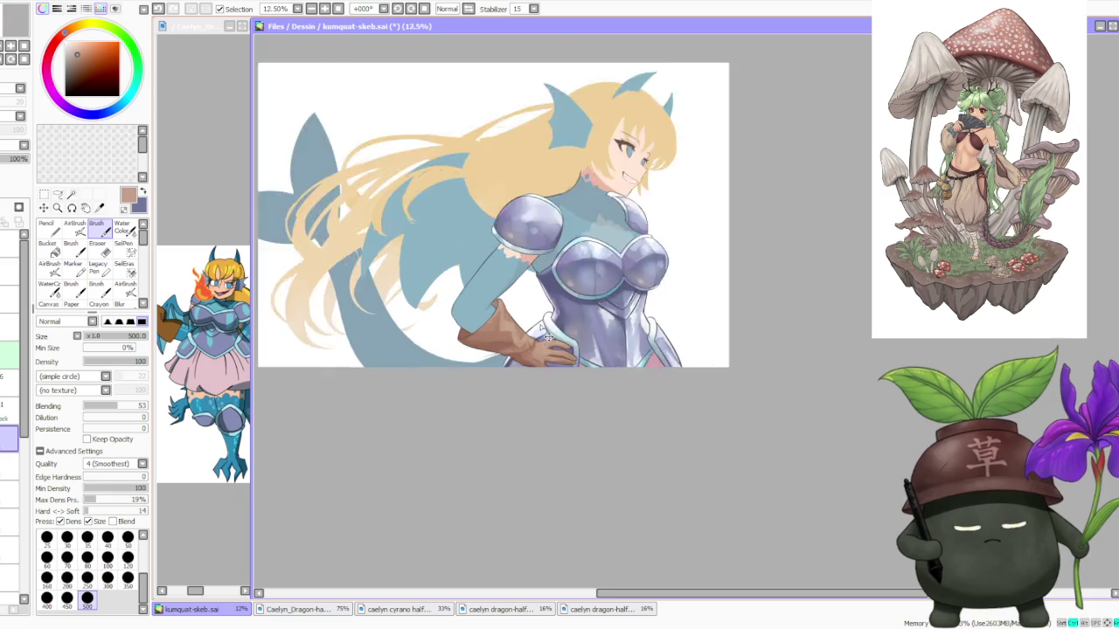
{"action": "scroll", "coordinate": [534, 371], "scroll_direction": "up", "scroll_amount": 1}
{"action": "left_click", "coordinate": [532, 354], "text": "alt"}
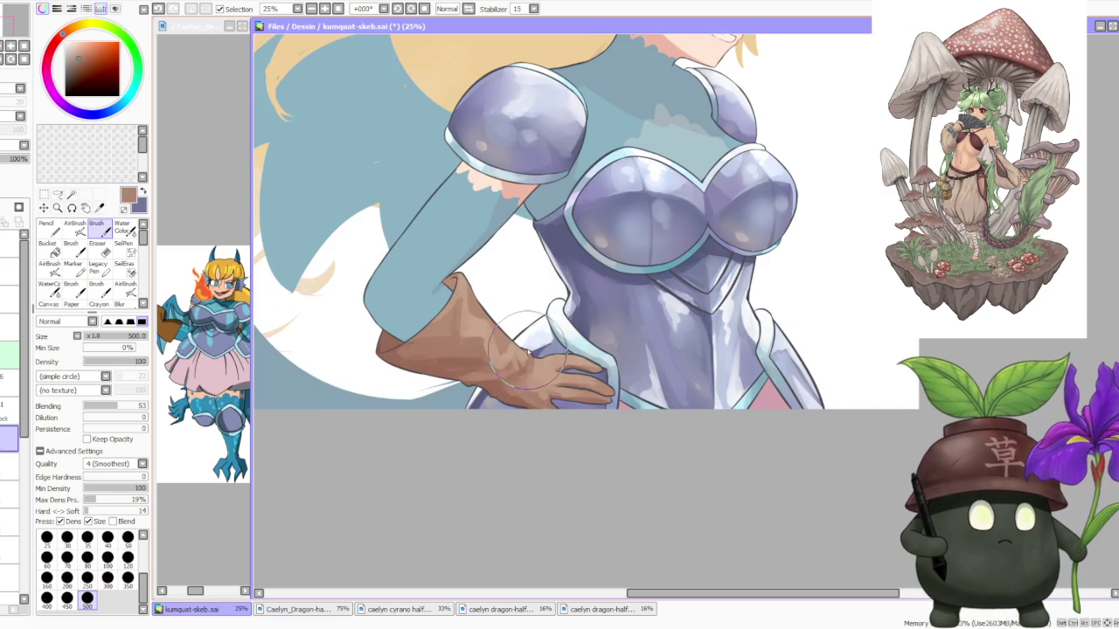
{"action": "mouse_move", "coordinate": [524, 345]}
{"action": "left_mouse_down"}
{"action": "mouse_move", "coordinate": [528, 375]}
{"action": "mouse_move", "coordinate": [492, 360]}
{"action": "left_mouse_up"}
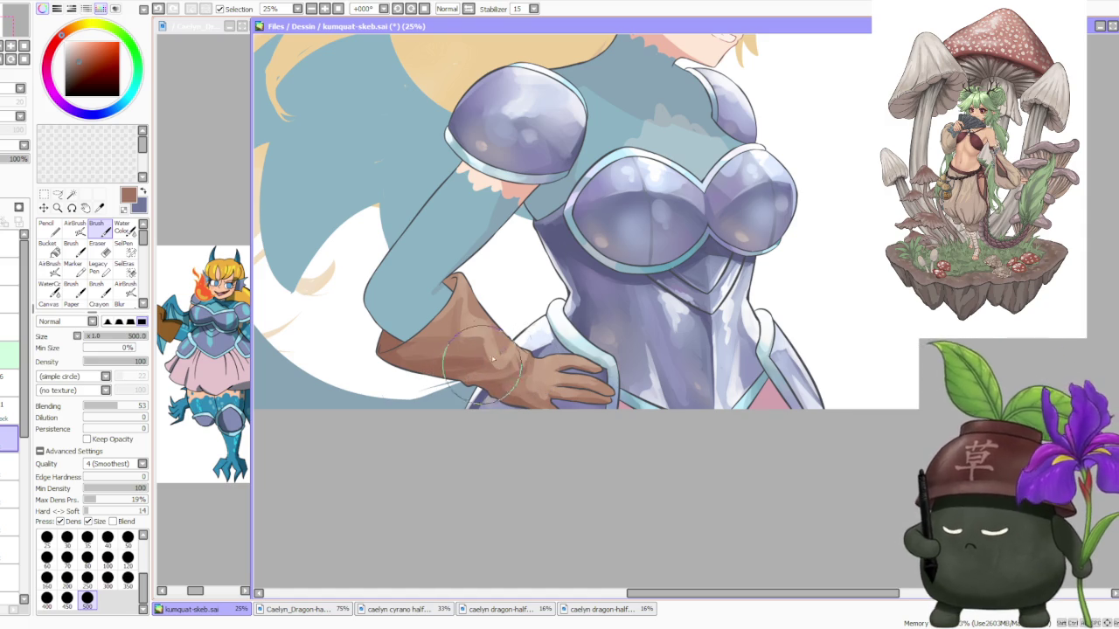
{"action": "mouse_move", "coordinate": [500, 395]}
{"action": "left_mouse_down"}
{"action": "mouse_move", "coordinate": [502, 376]}
{"action": "mouse_move", "coordinate": [498, 397]}
{"action": "mouse_move", "coordinate": [543, 399]}
{"action": "left_mouse_up"}
{"action": "left_click", "coordinate": [535, 392], "text": "alt"}
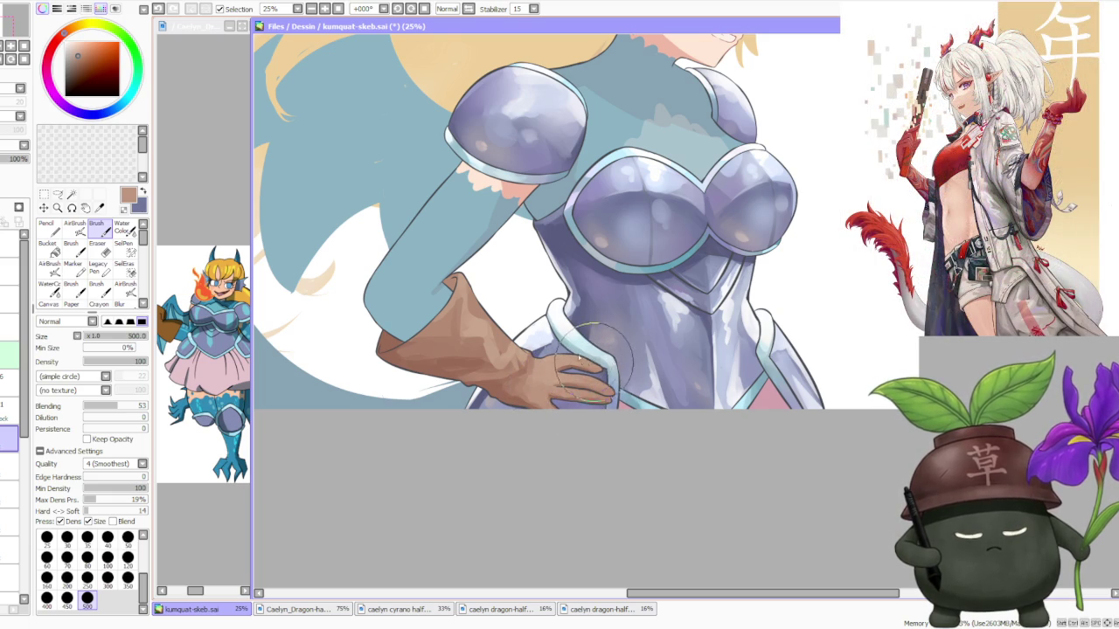
{"action": "key", "text": "minus"}
{"action": "key", "text": "minus"}
{"action": "key", "text": "plus"}
{"action": "key", "text": "plus"}
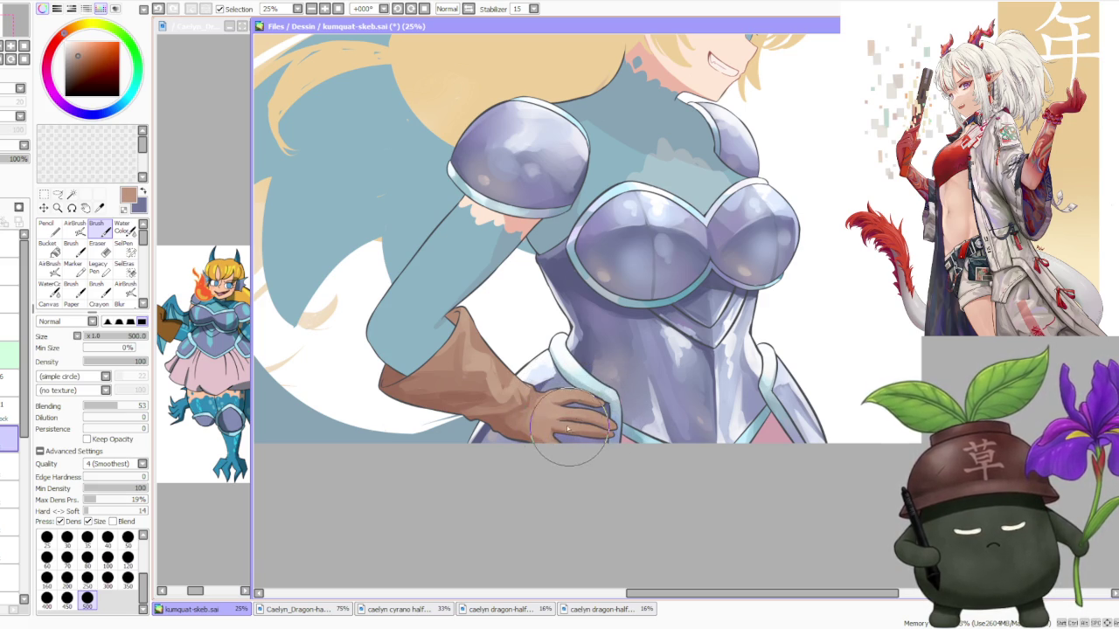
{"action": "scroll", "coordinate": [607, 437], "scroll_direction": "down", "scroll_amount": 4}
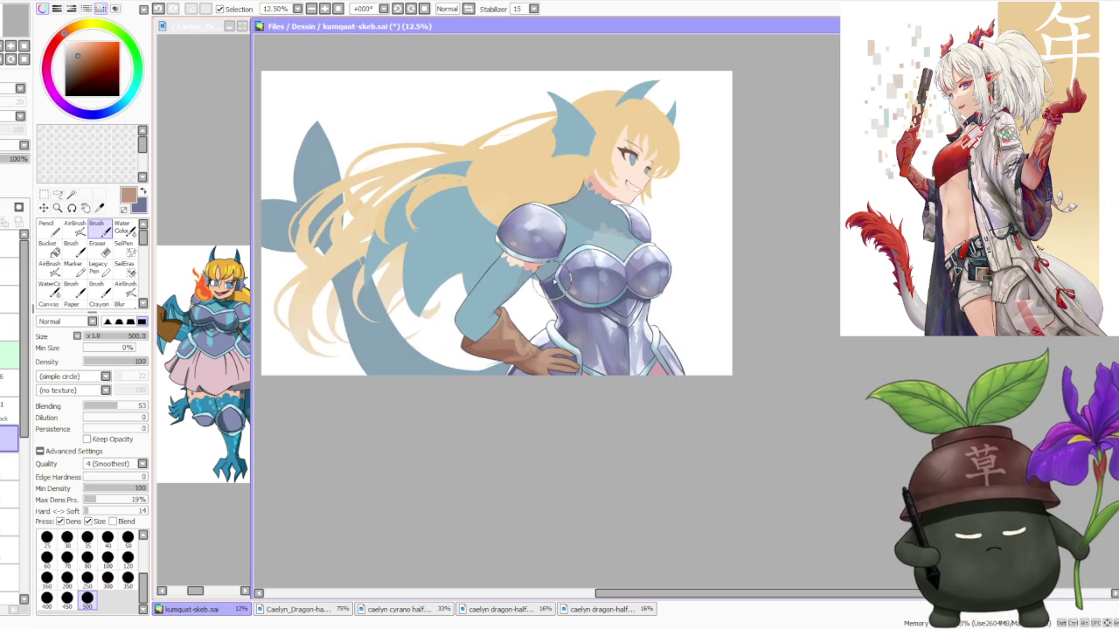
{"action": "scroll", "coordinate": [574, 393], "scroll_direction": "up", "scroll_amount": 1}
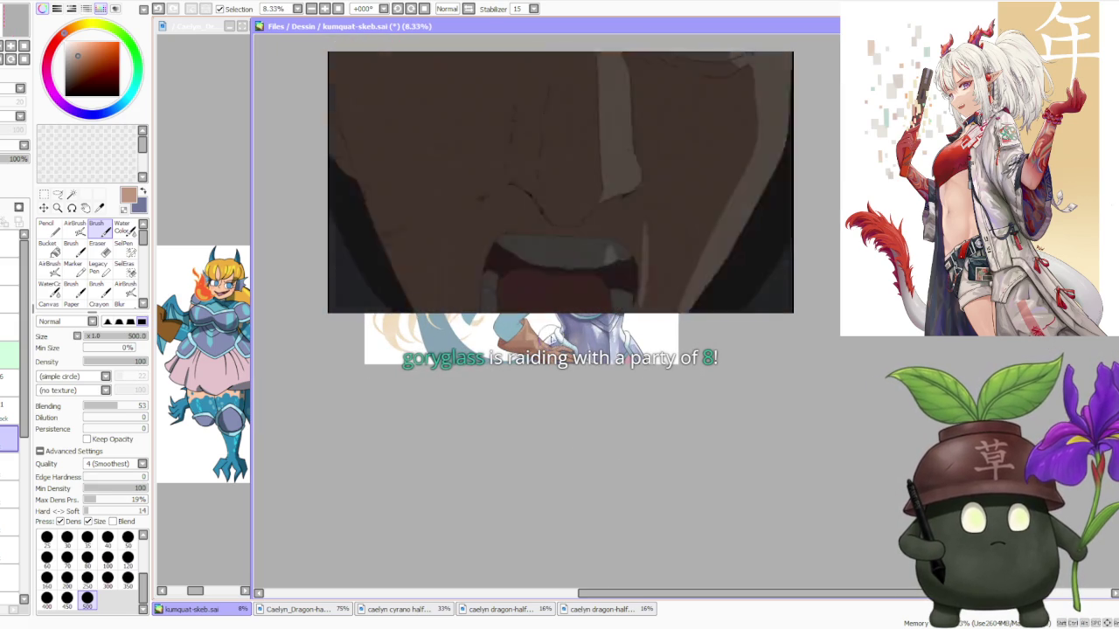
{"action": "scroll", "coordinate": [537, 276], "scroll_direction": "up", "scroll_amount": 1}
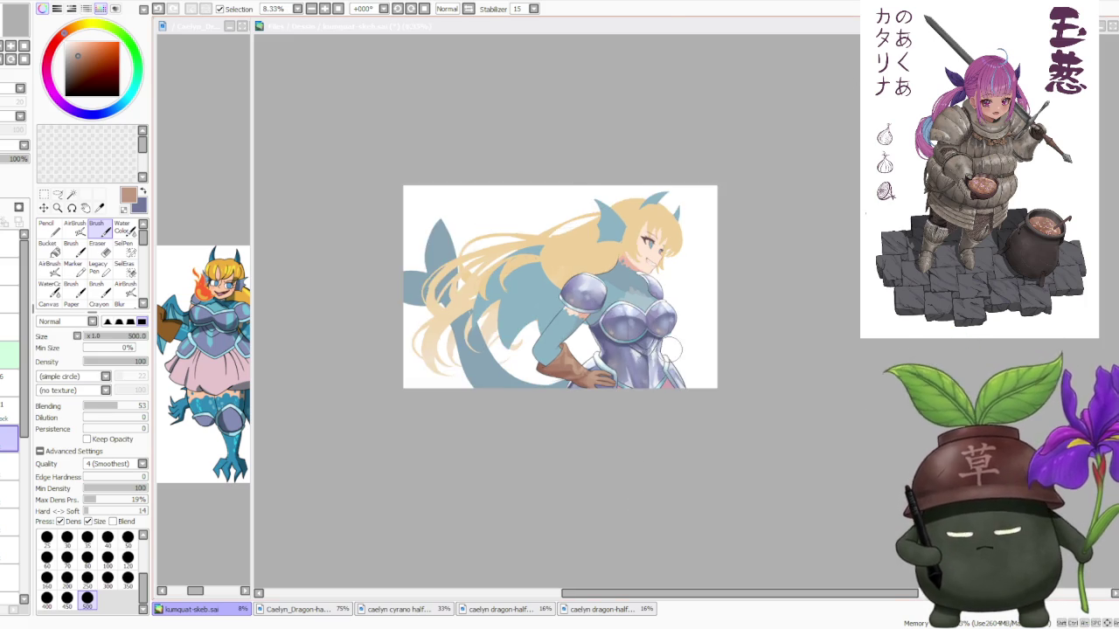
{"action": "scroll", "coordinate": [664, 354], "scroll_direction": "up", "scroll_amount": 1}
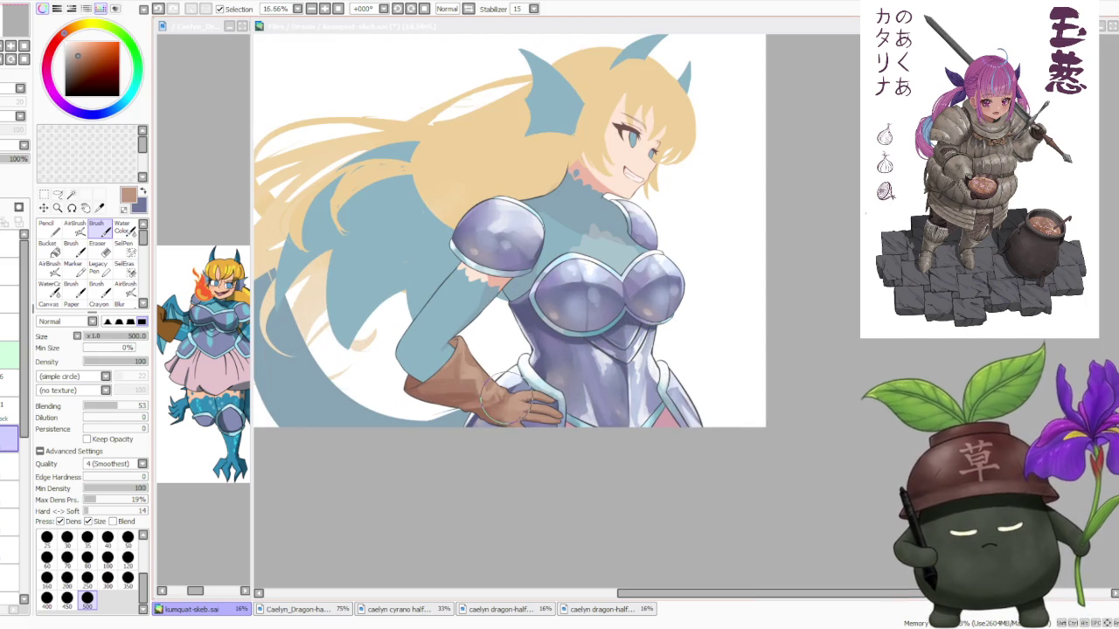
{"action": "scroll", "coordinate": [665, 350], "scroll_direction": "up", "scroll_amount": 1}
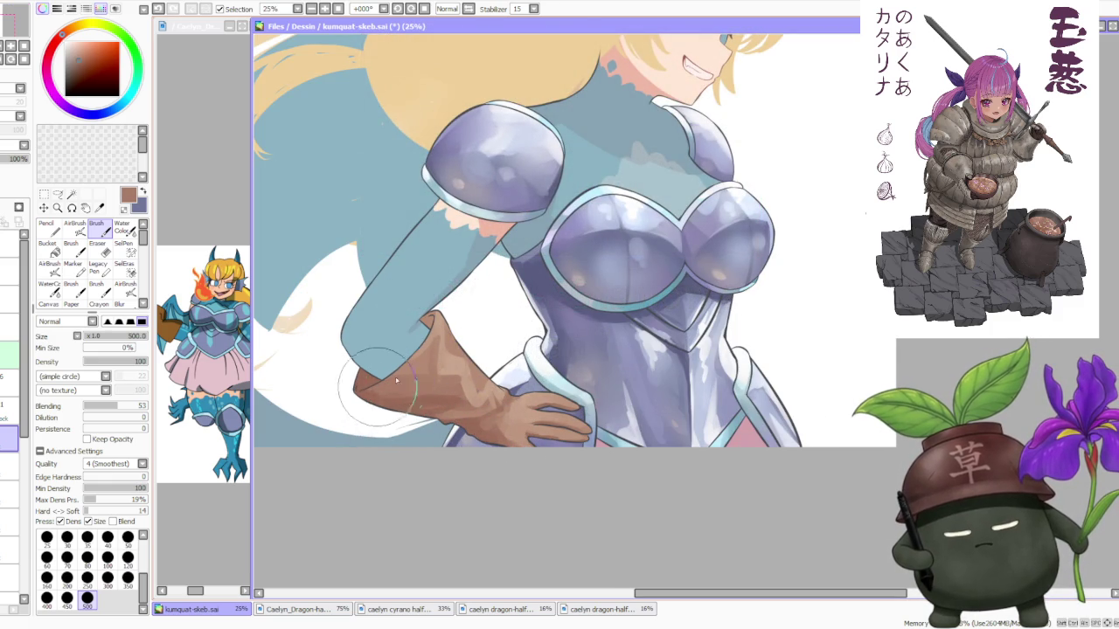
Sample a slightly darker glove brown and paint extra shading across the glove's forearm cuff.
{"action": "scroll", "coordinate": [516, 315], "scroll_direction": "down", "scroll_amount": 1}
{"action": "scroll", "coordinate": [516, 316], "scroll_direction": "up", "scroll_amount": 1}
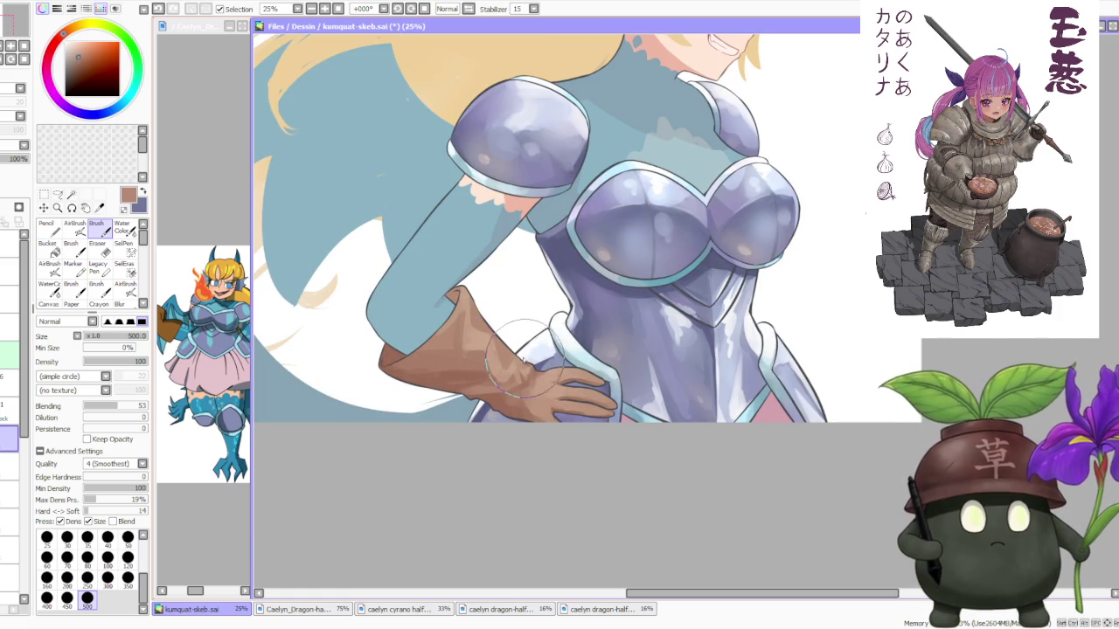
{"action": "scroll", "coordinate": [524, 358], "scroll_direction": "down", "scroll_amount": 1}
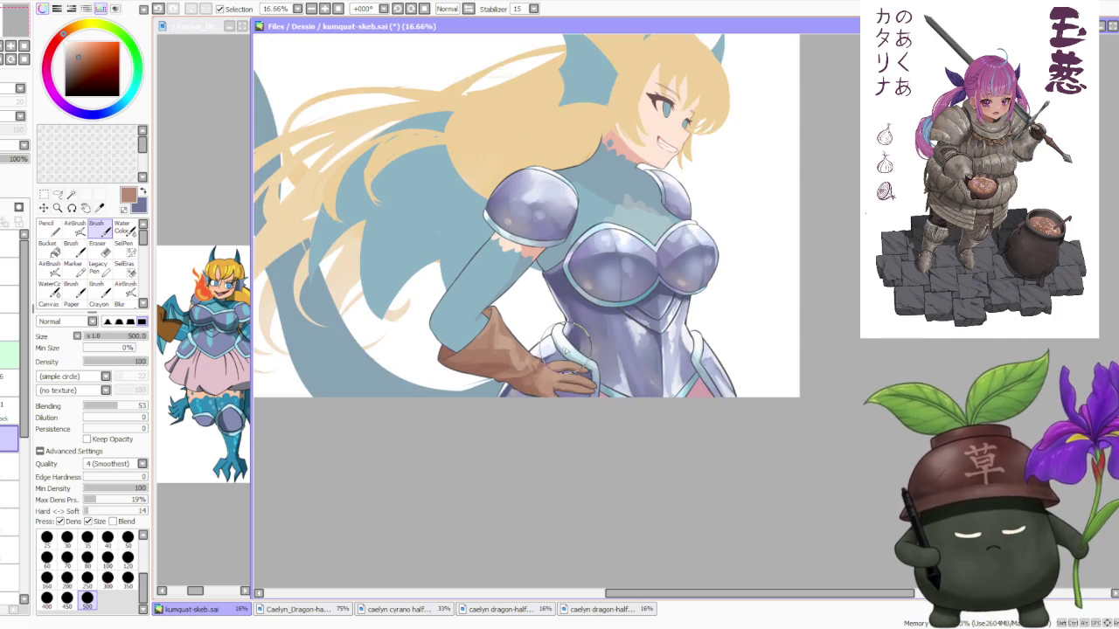
{"action": "scroll", "coordinate": [537, 371], "scroll_direction": "up", "scroll_amount": 1}
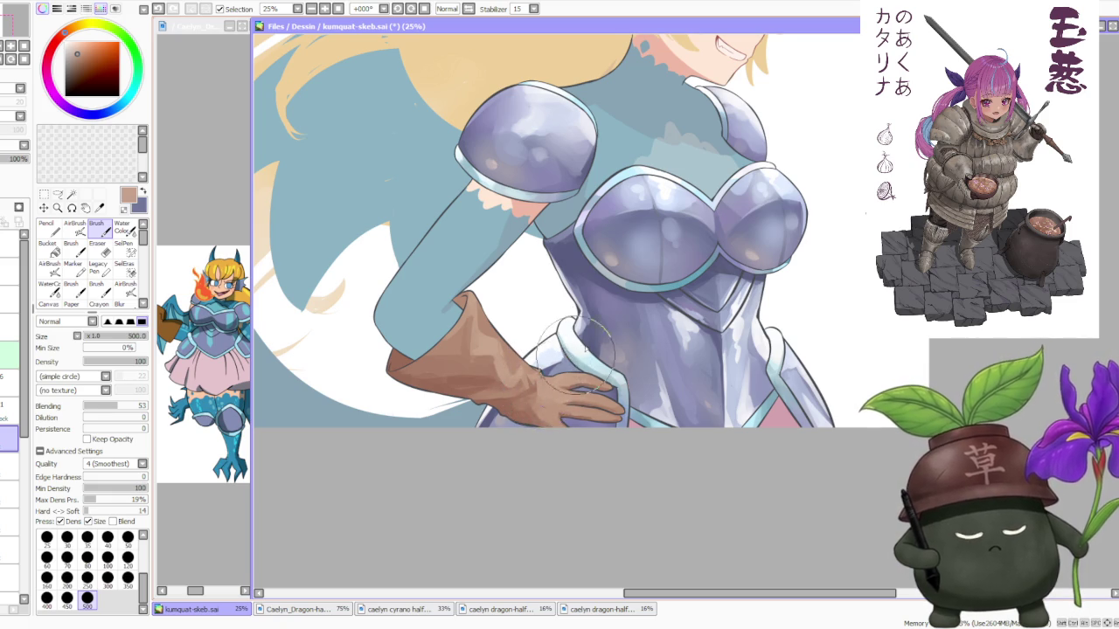
{"action": "scroll", "coordinate": [584, 350], "scroll_direction": "down", "scroll_amount": 1}
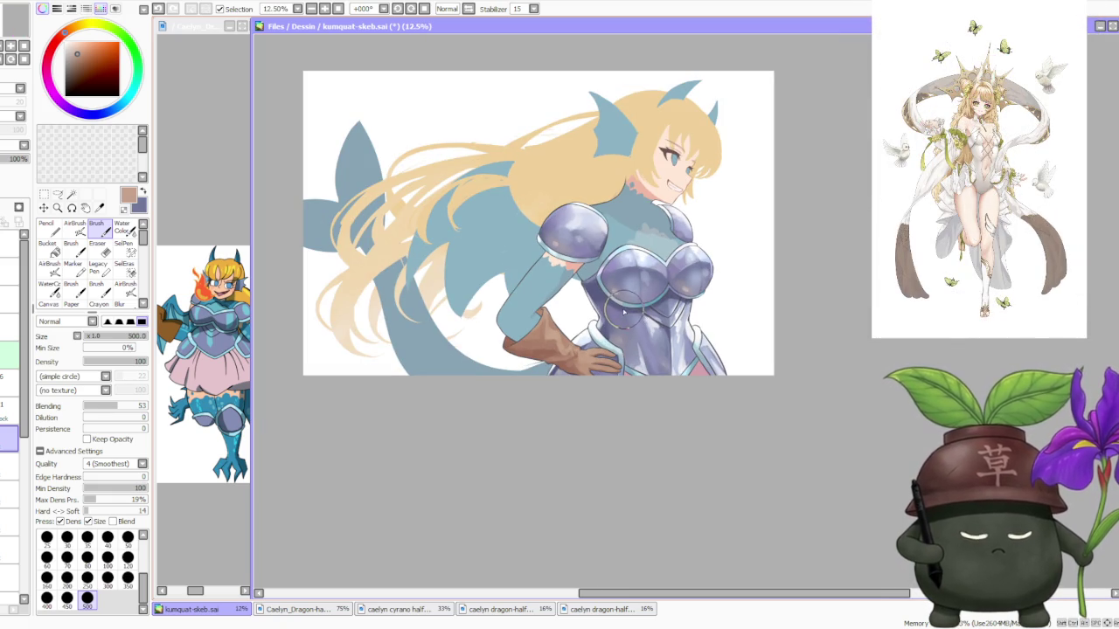
{"action": "scroll", "coordinate": [611, 316], "scroll_direction": "up", "scroll_amount": 1}
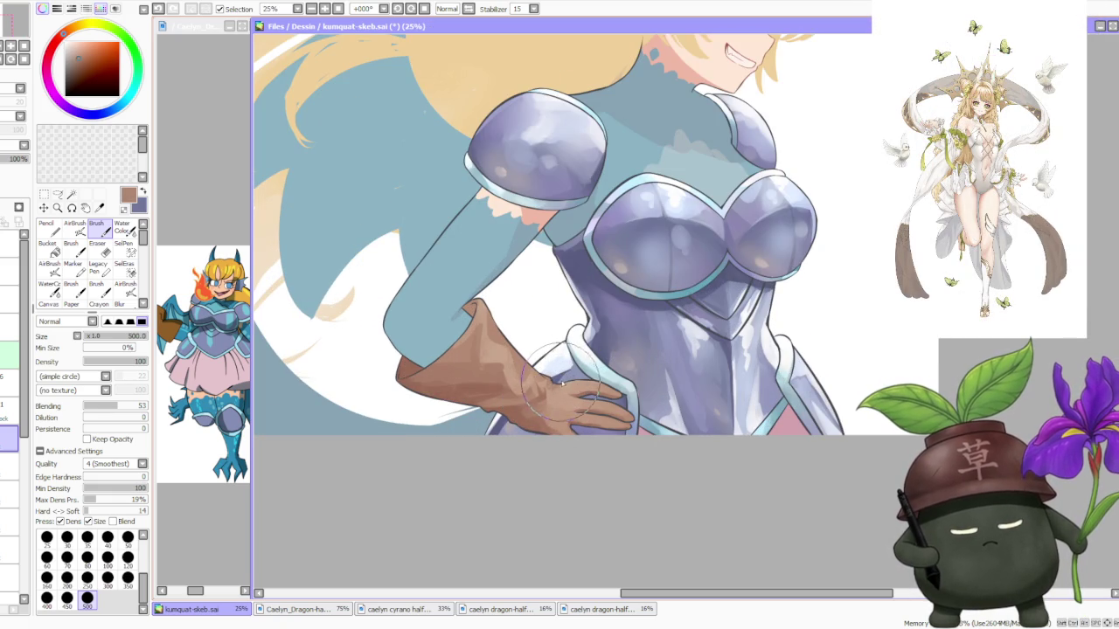
{"action": "scroll", "coordinate": [584, 352], "scroll_direction": "down", "scroll_amount": 1}
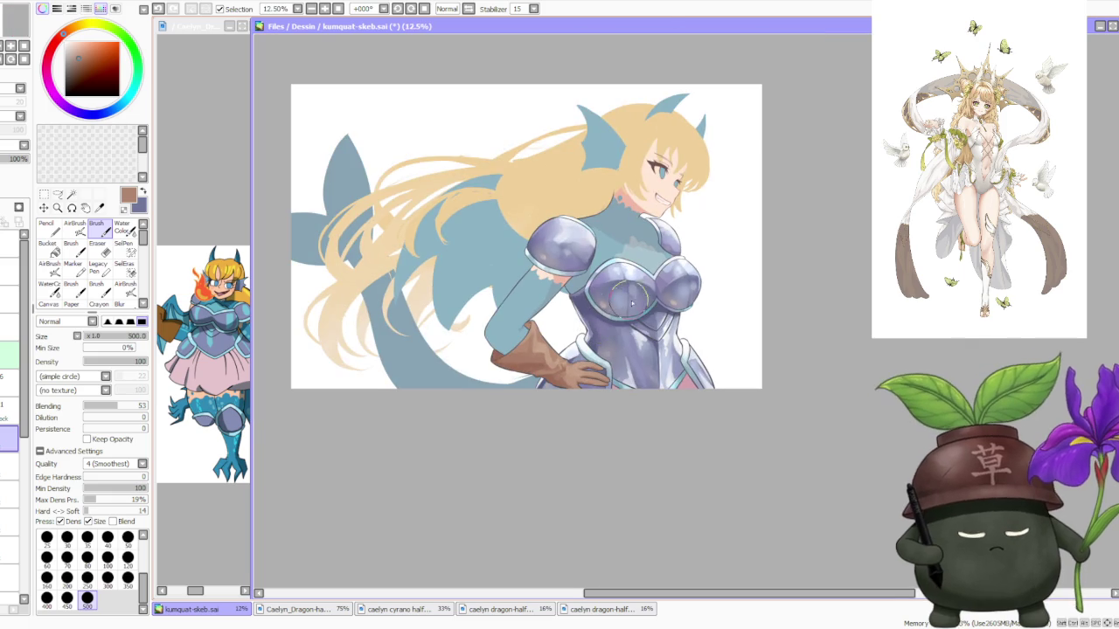
{"action": "scroll", "coordinate": [625, 313], "scroll_direction": "up", "scroll_amount": 1}
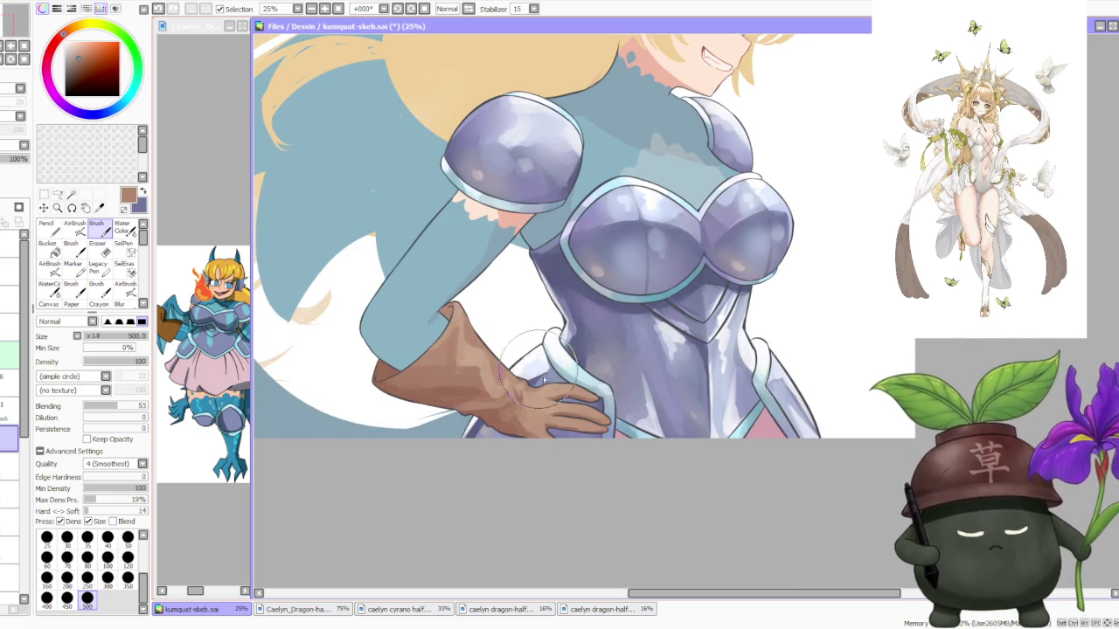
{"action": "left_click", "coordinate": [508, 431], "text": "alt"}
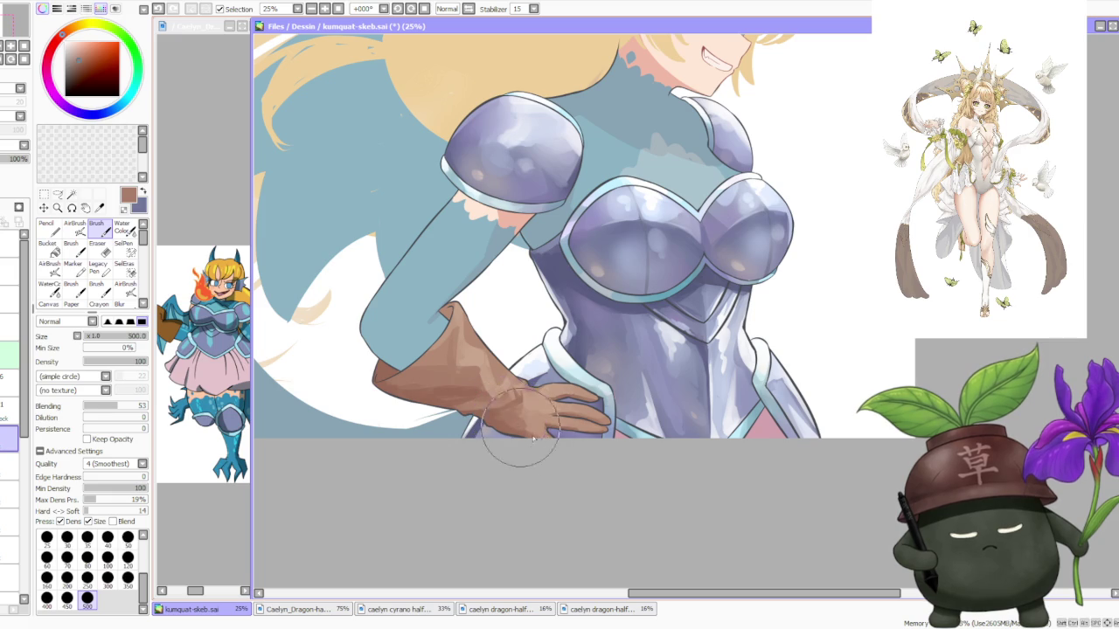
{"action": "scroll", "coordinate": [562, 405], "scroll_direction": "down", "scroll_amount": 3}
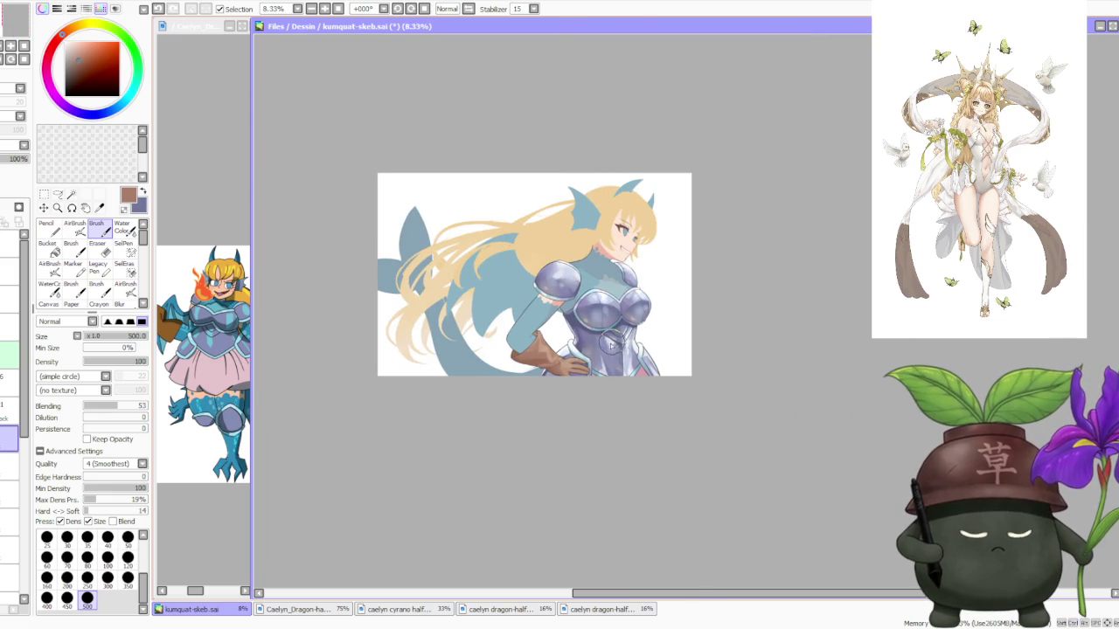
{"action": "scroll", "coordinate": [612, 345], "scroll_direction": "up", "scroll_amount": 3}
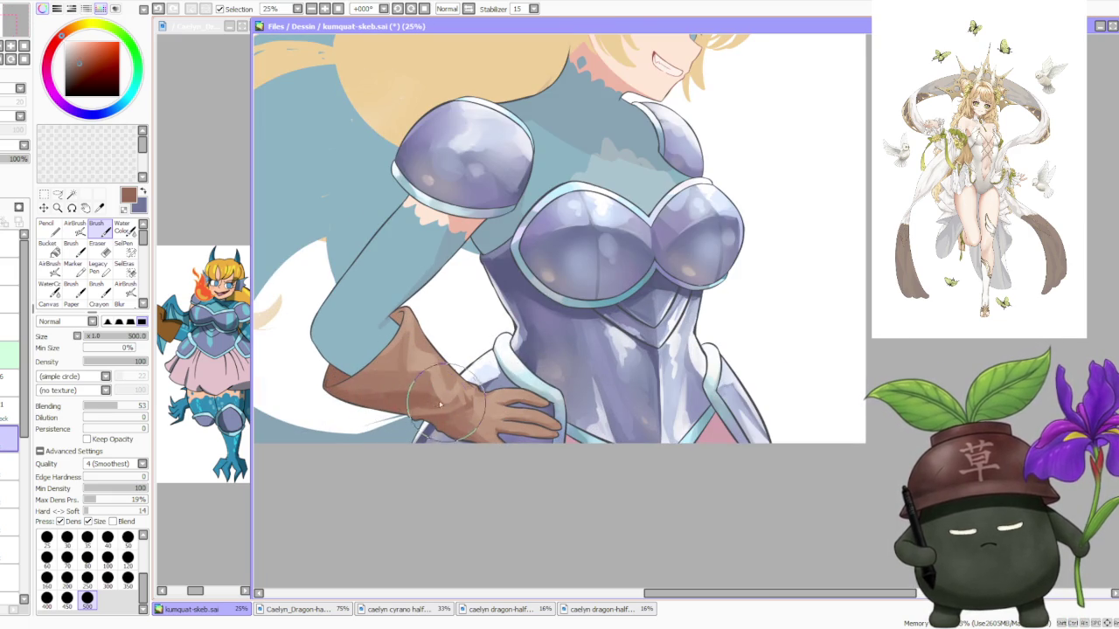
{"action": "mouse_move", "coordinate": [440, 404]}
{"action": "left_mouse_down"}
{"action": "mouse_move", "coordinate": [332, 385]}
{"action": "mouse_move", "coordinate": [385, 411]}
{"action": "mouse_move", "coordinate": [388, 398]}
{"action": "left_mouse_up"}
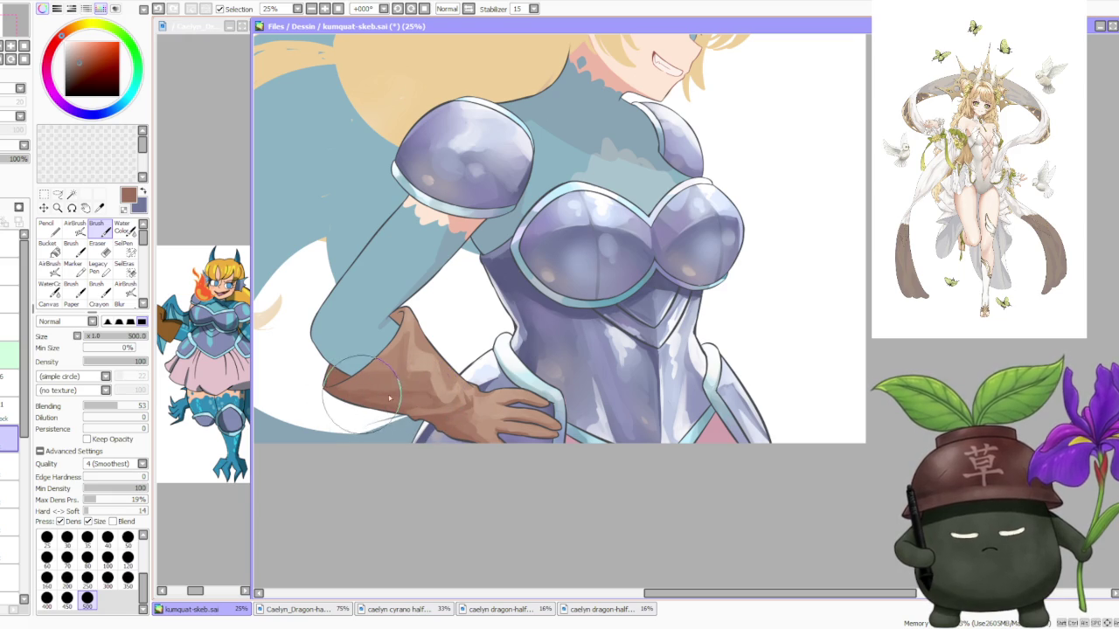
{"action": "scroll", "coordinate": [591, 335], "scroll_direction": "down", "scroll_amount": 1}
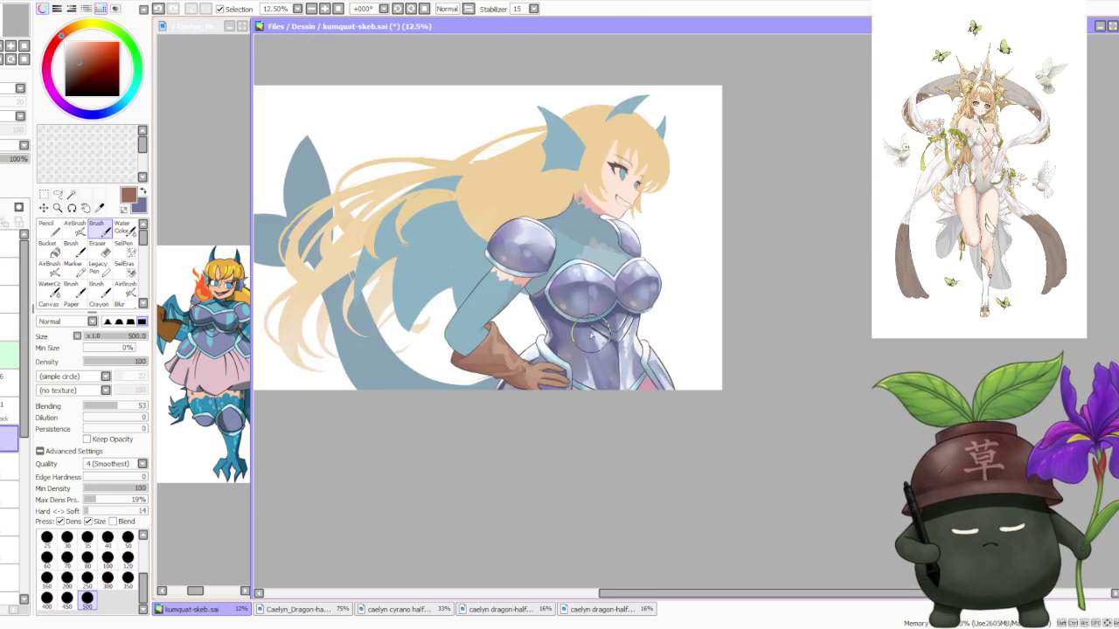
Sample lighter brown glove colours while inspecting the glove up close.
{"action": "scroll", "coordinate": [591, 334], "scroll_direction": "up", "scroll_amount": 1}
{"action": "left_click", "coordinate": [542, 376], "text": "alt"}
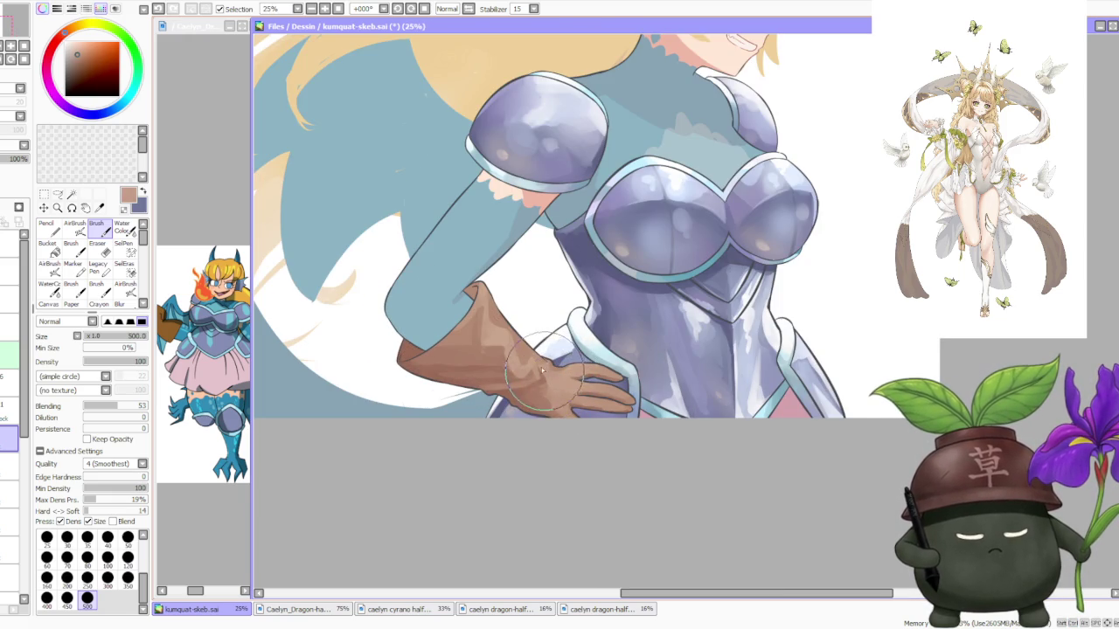
{"action": "key", "text": "ctrl+alt"}
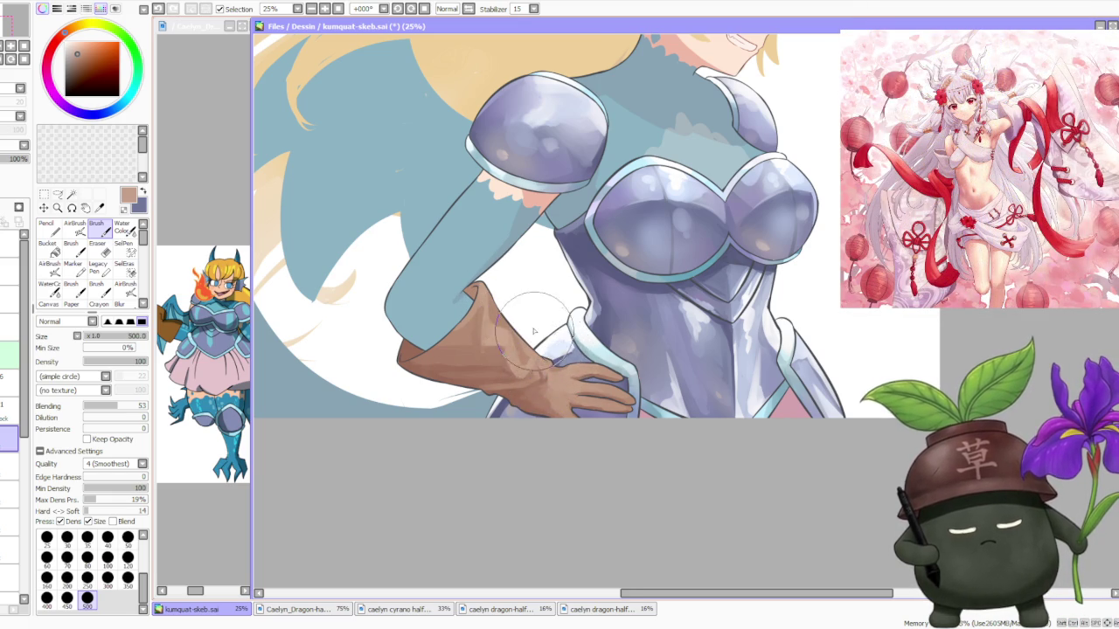
{"action": "scroll", "coordinate": [544, 307], "scroll_direction": "down", "scroll_amount": 1}
{"action": "scroll", "coordinate": [548, 323], "scroll_direction": "up", "scroll_amount": 1}
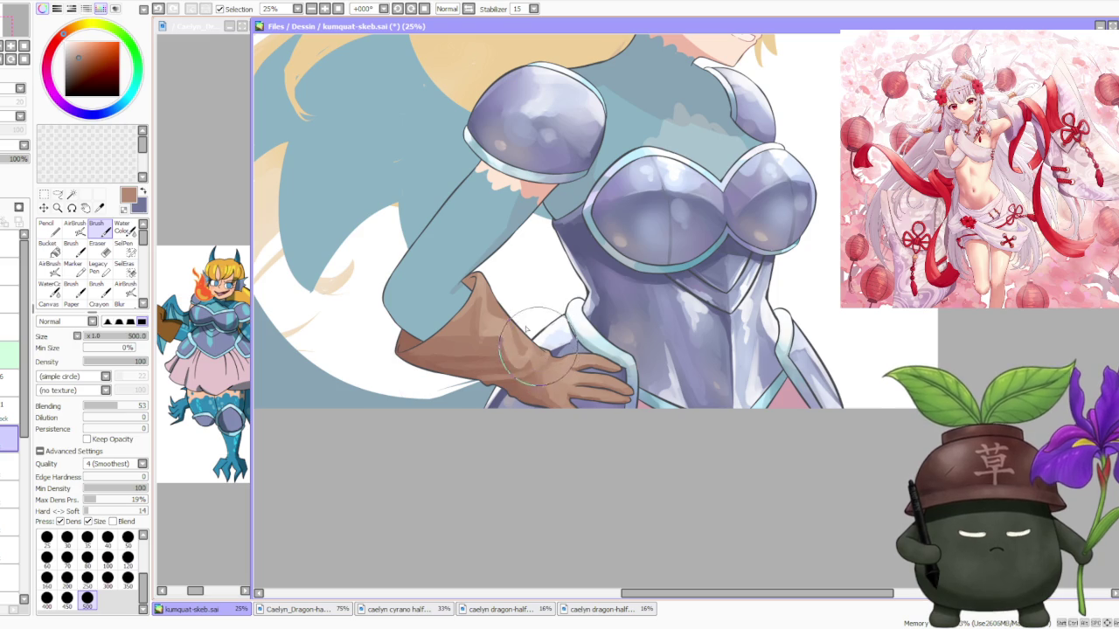
{"action": "left_click", "coordinate": [525, 323], "text": "alt"}
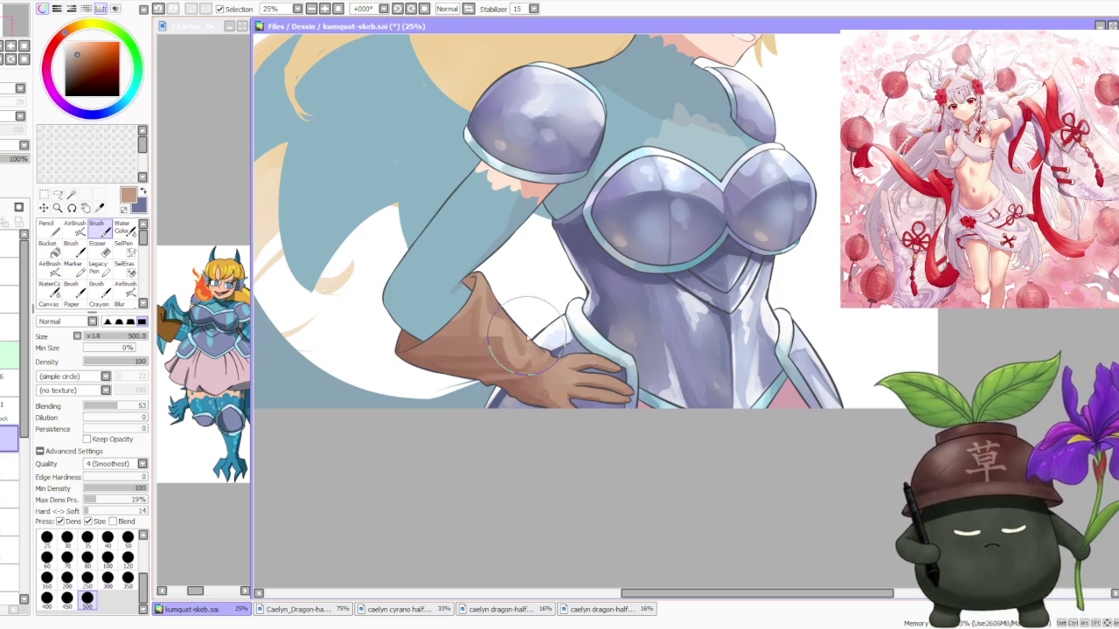
{"action": "scroll", "coordinate": [533, 346], "scroll_direction": "down", "scroll_amount": 2}
{"action": "scroll", "coordinate": [562, 264], "scroll_direction": "down", "scroll_amount": 1}
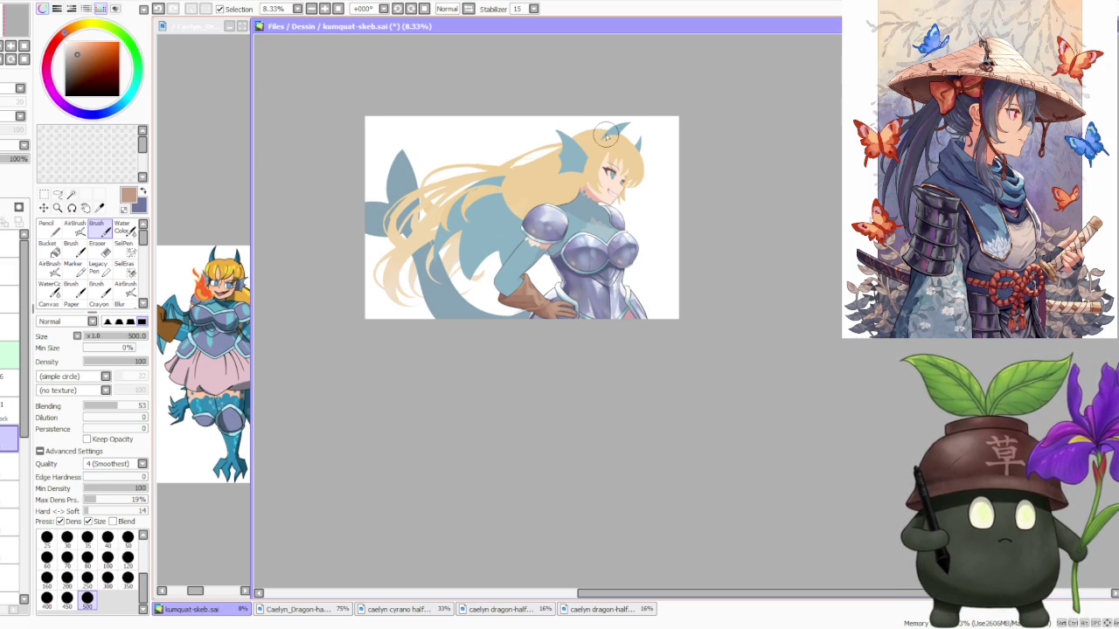
{"action": "scroll", "coordinate": [591, 260], "scroll_direction": "up", "scroll_amount": 1}
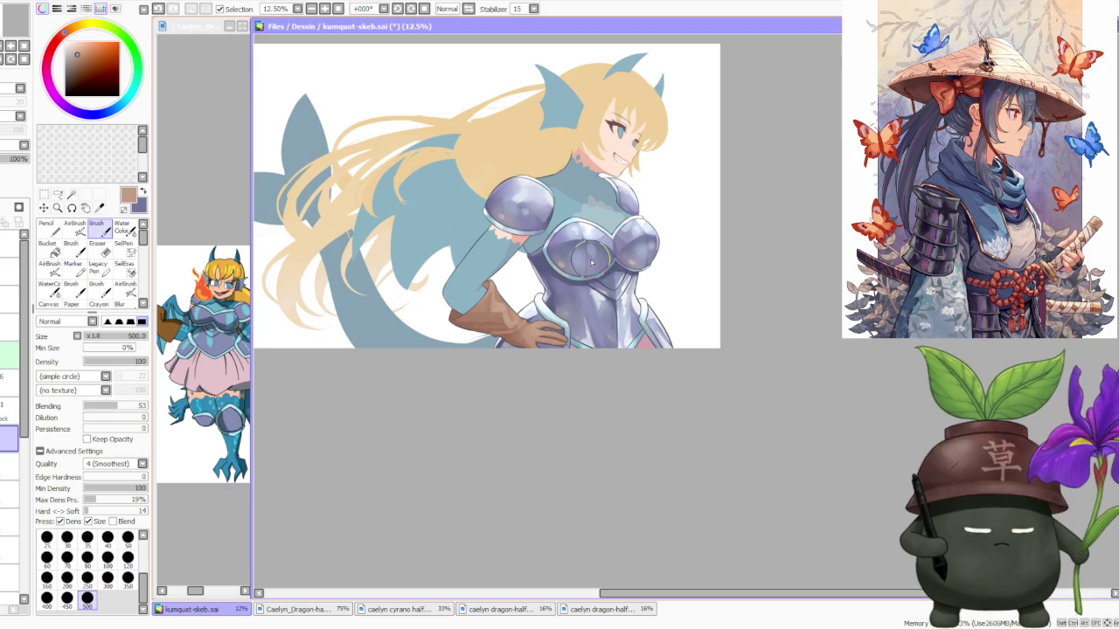
{"action": "scroll", "coordinate": [566, 330], "scroll_direction": "up", "scroll_amount": 2}
{"action": "scroll", "coordinate": [566, 330], "scroll_direction": "up", "scroll_amount": 1}
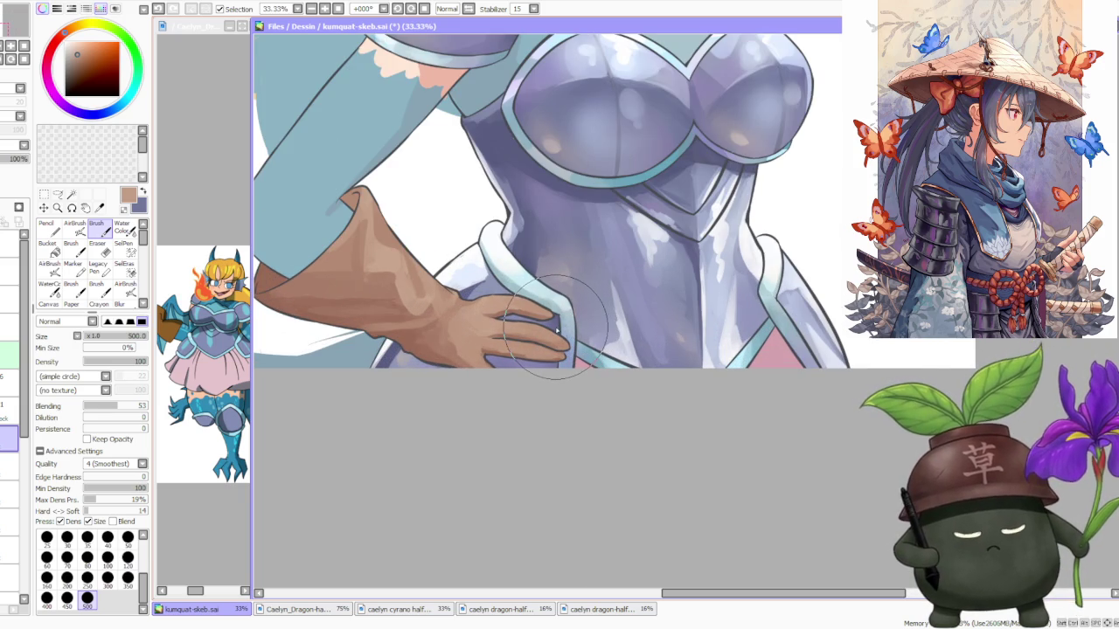
{"action": "scroll", "coordinate": [558, 330], "scroll_direction": "down", "scroll_amount": 1}
{"action": "scroll", "coordinate": [555, 329], "scroll_direction": "down", "scroll_amount": 1}
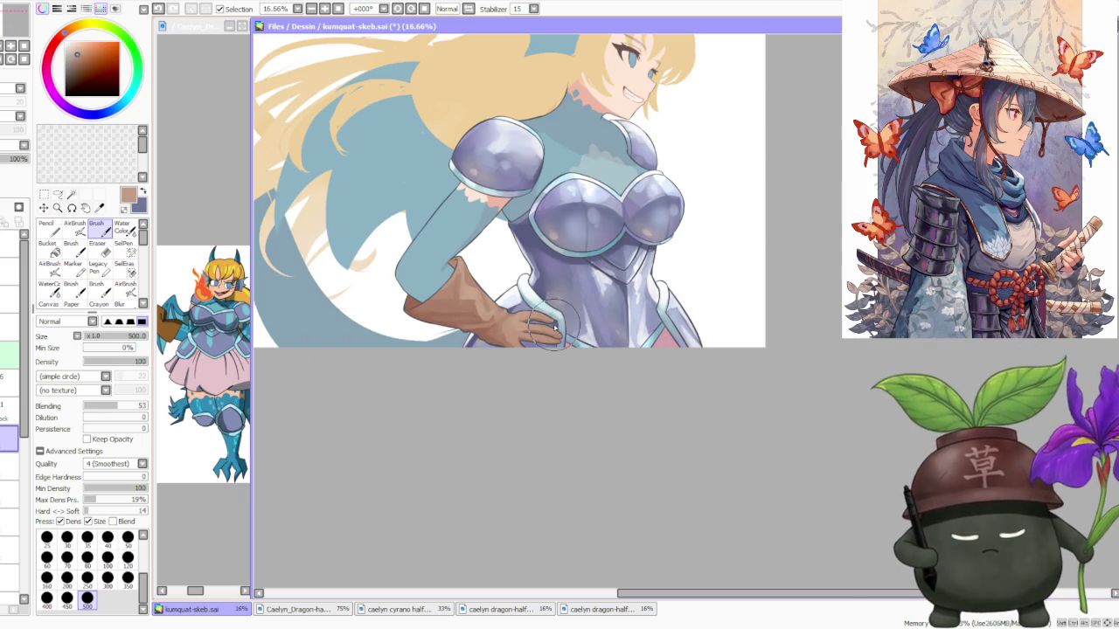
{"action": "scroll", "coordinate": [554, 327], "scroll_direction": "down", "scroll_amount": 1}
{"action": "scroll", "coordinate": [554, 327], "scroll_direction": "up", "scroll_amount": 1}
{"action": "scroll", "coordinate": [553, 325], "scroll_direction": "up", "scroll_amount": 1}
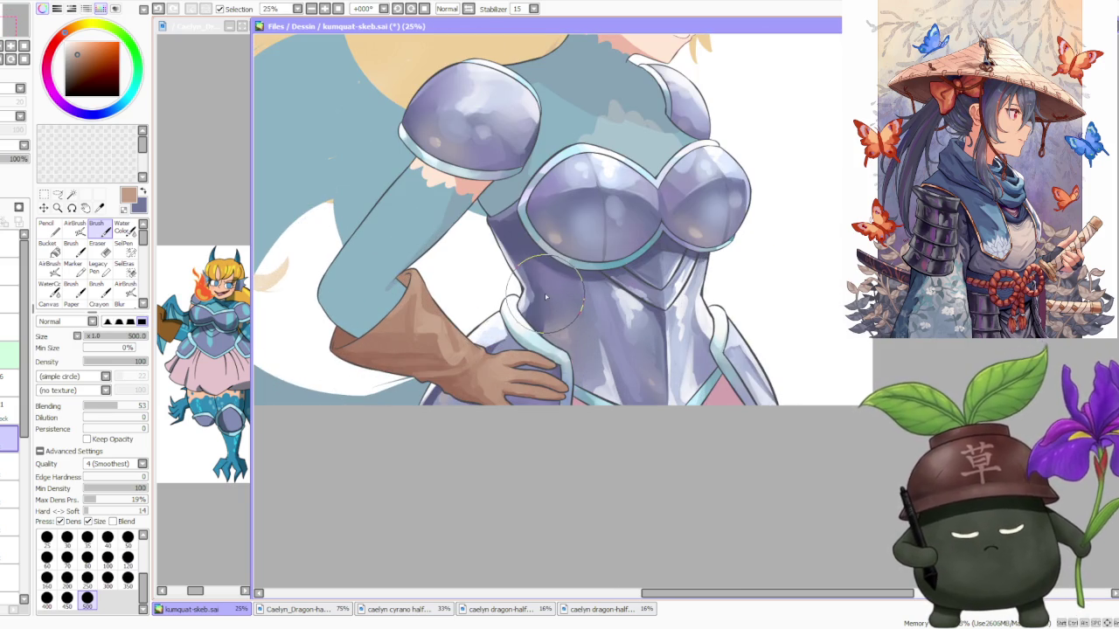
On another layer with brush size 120, redraw the glove's dark outline near the wrist.
{"action": "left_click", "coordinate": [25, 389]}
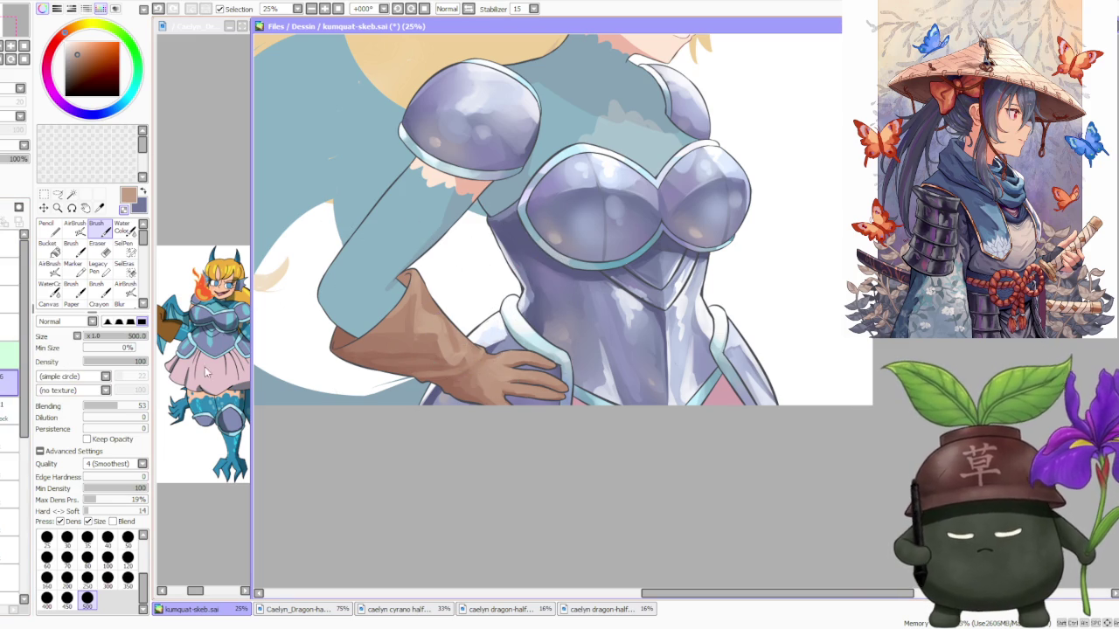
{"action": "left_click", "coordinate": [127, 558]}
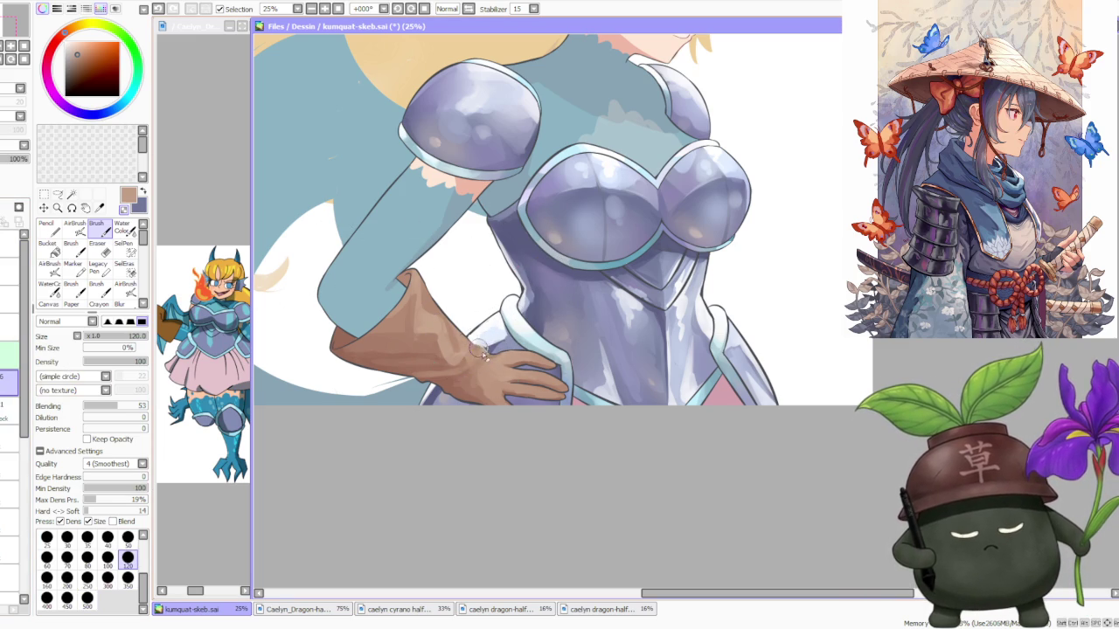
{"action": "scroll", "coordinate": [466, 330], "scroll_direction": "up", "scroll_amount": 2}
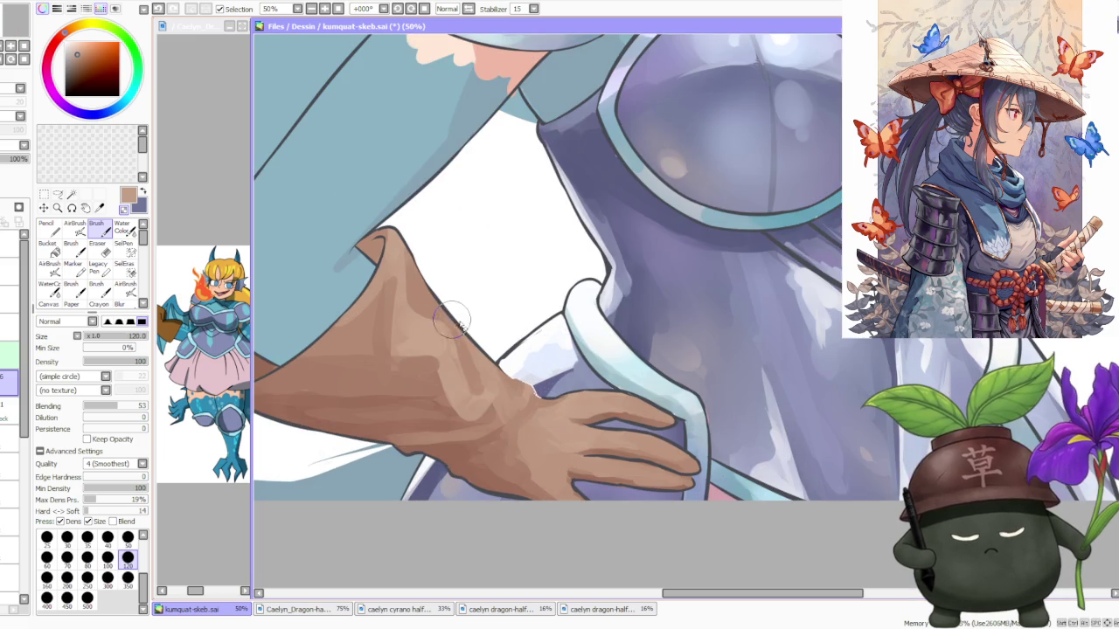
{"action": "left_click", "coordinate": [472, 336], "text": "alt"}
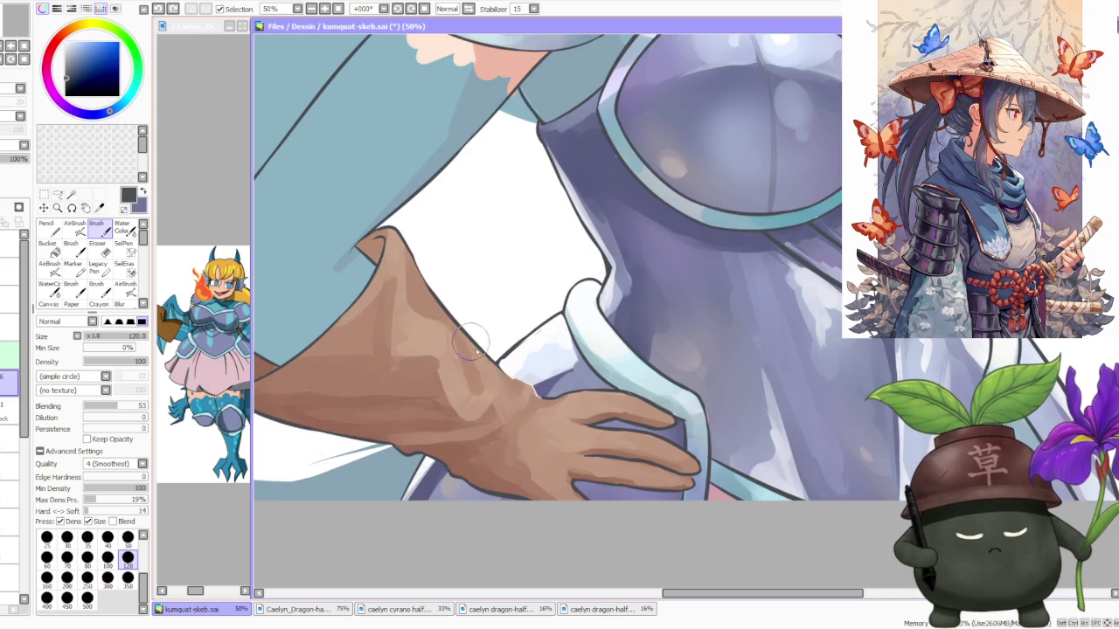
{"action": "left_click_drag", "start_coordinate": [494, 358], "coordinate": [516, 387]}
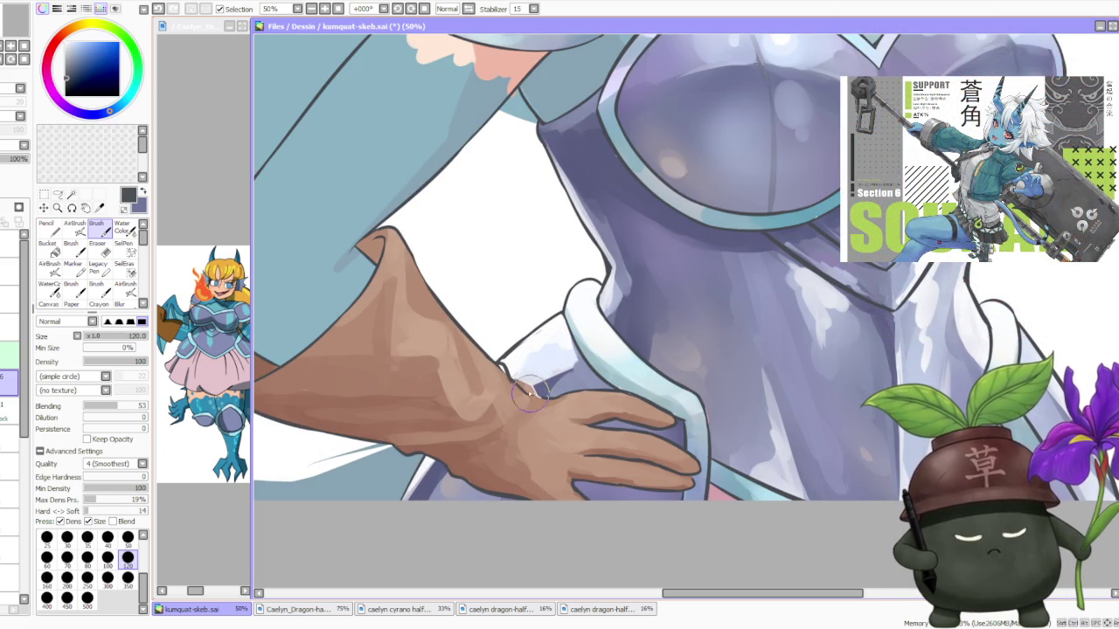
{"action": "mouse_move", "coordinate": [515, 383]}
{"action": "left_mouse_down"}
{"action": "mouse_move", "coordinate": [490, 359]}
{"action": "mouse_move", "coordinate": [517, 384]}
{"action": "mouse_move", "coordinate": [561, 398]}
{"action": "mouse_move", "coordinate": [516, 380]}
{"action": "mouse_move", "coordinate": [536, 400]}
{"action": "mouse_move", "coordinate": [581, 395]}
{"action": "mouse_move", "coordinate": [527, 390]}
{"action": "mouse_move", "coordinate": [500, 370]}
{"action": "left_mouse_up"}
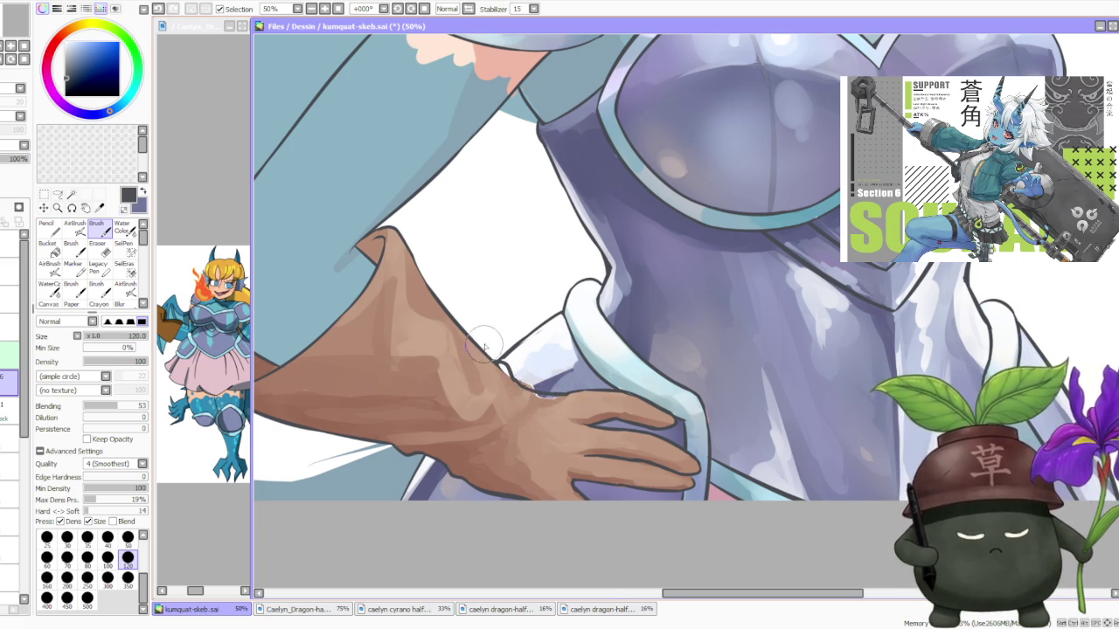
{"action": "scroll", "coordinate": [501, 370], "scroll_direction": "down", "scroll_amount": 4}
{"action": "scroll", "coordinate": [519, 299], "scroll_direction": "down", "scroll_amount": 1}
{"action": "scroll", "coordinate": [542, 293], "scroll_direction": "up", "scroll_amount": 2}
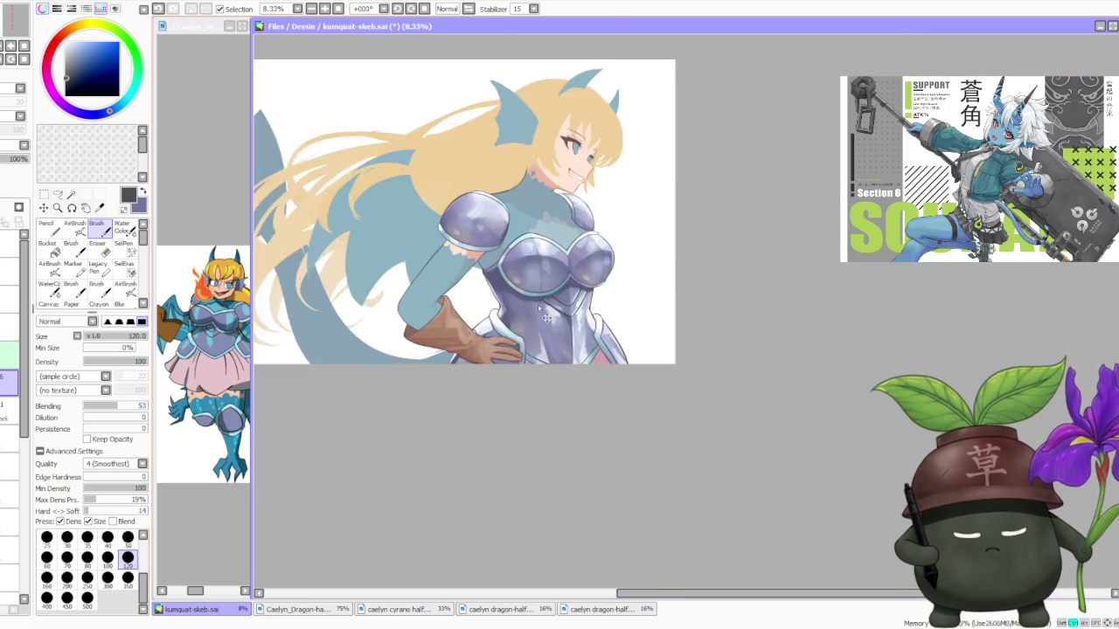
On a lower layer, cover the light strip along the hand's edge with the hand's brown.
{"action": "scroll", "coordinate": [529, 310], "scroll_direction": "up", "scroll_amount": 1}
{"action": "scroll", "coordinate": [455, 359], "scroll_direction": "up", "scroll_amount": 1}
{"action": "scroll", "coordinate": [420, 420], "scroll_direction": "up", "scroll_amount": 1}
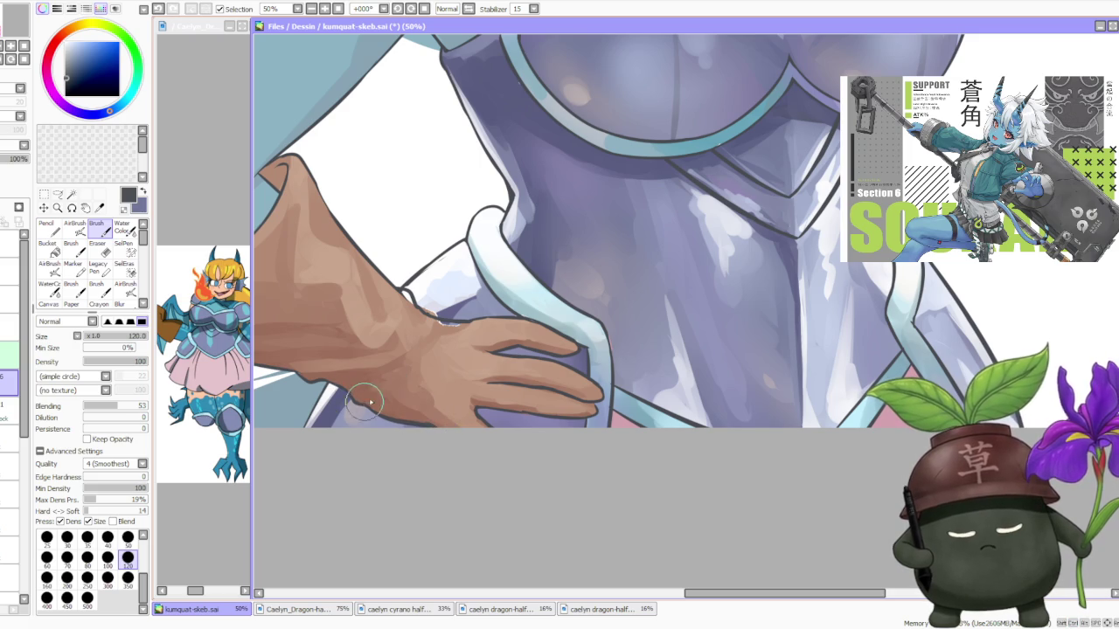
{"action": "scroll", "coordinate": [345, 359], "scroll_direction": "down", "scroll_amount": 1}
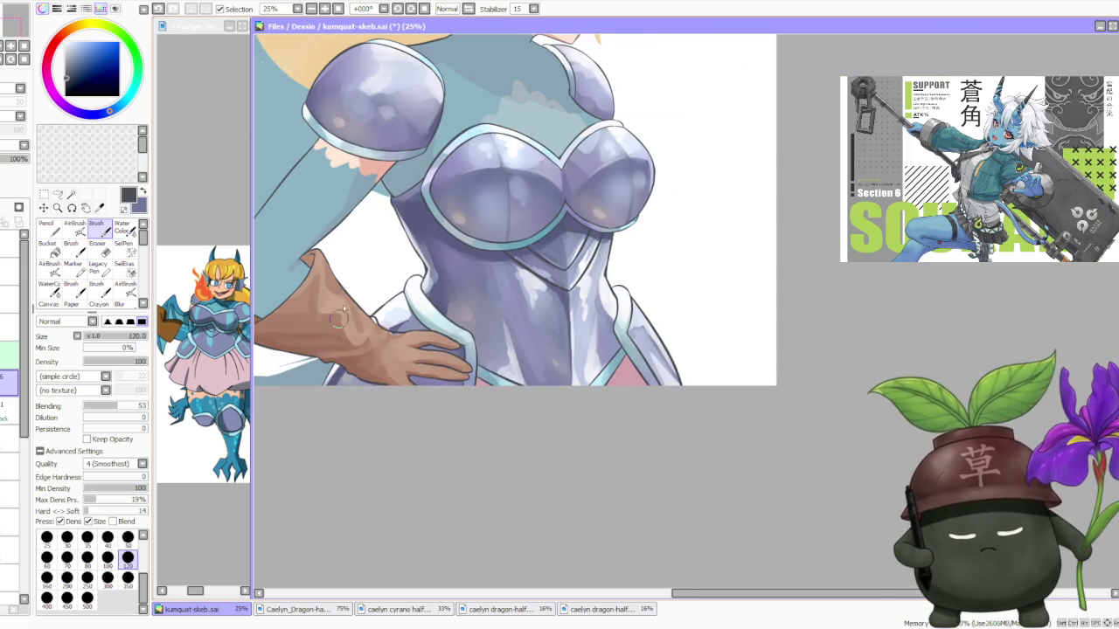
{"action": "scroll", "coordinate": [372, 280], "scroll_direction": "down", "scroll_amount": 1}
{"action": "scroll", "coordinate": [381, 272], "scroll_direction": "down", "scroll_amount": 1}
{"action": "scroll", "coordinate": [394, 274], "scroll_direction": "up", "scroll_amount": 2}
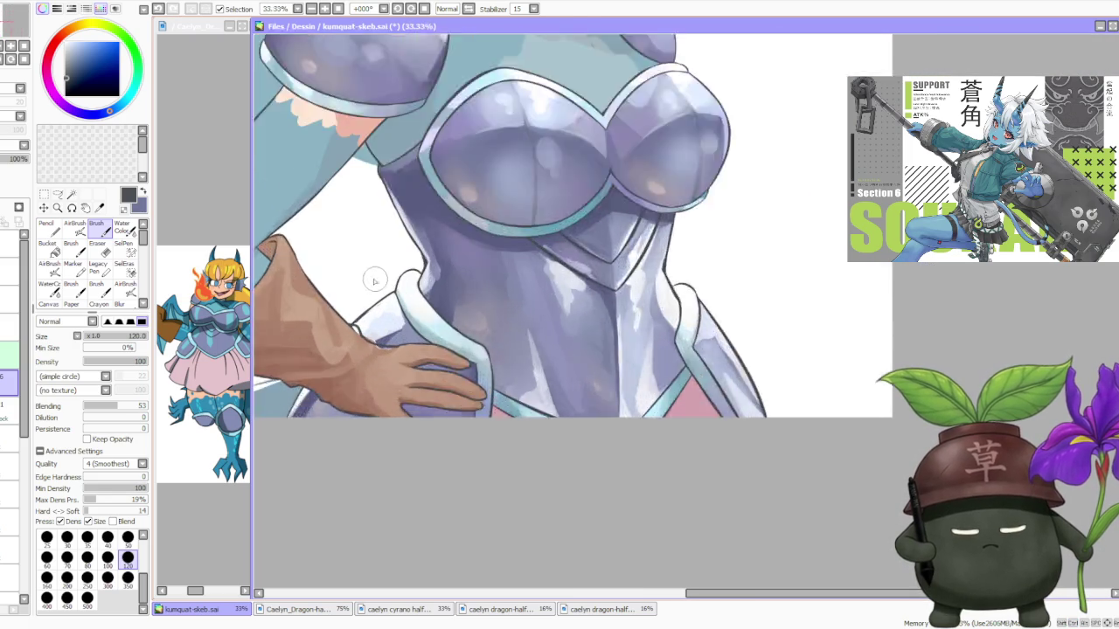
{"action": "scroll", "coordinate": [358, 277], "scroll_direction": "up", "scroll_amount": 2}
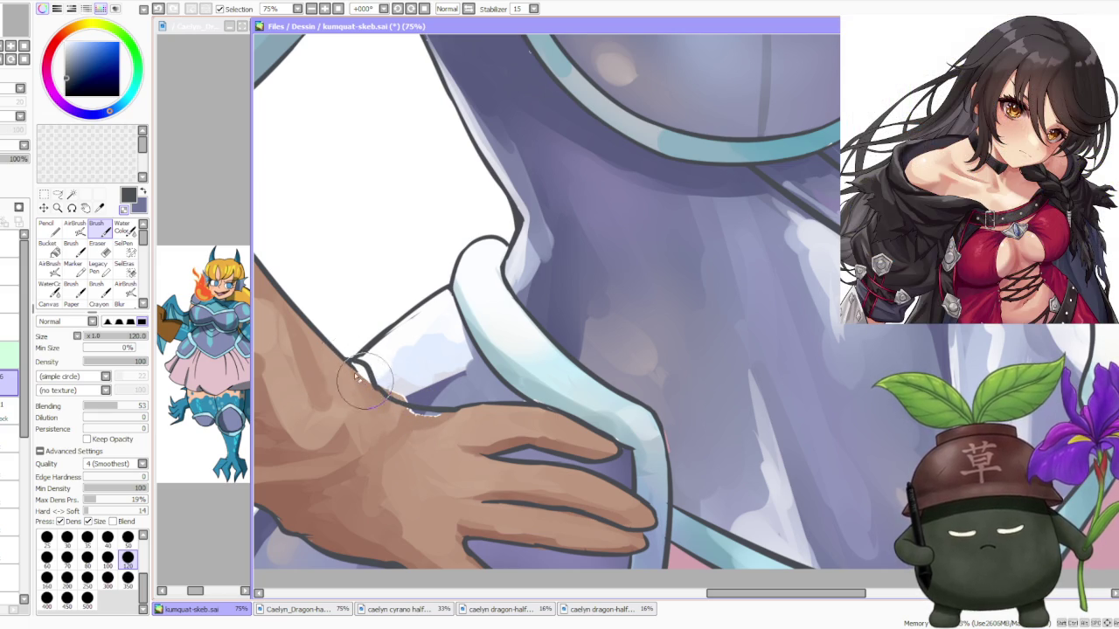
{"action": "scroll", "coordinate": [345, 371], "scroll_direction": "down", "scroll_amount": 1}
{"action": "scroll", "coordinate": [349, 376], "scroll_direction": "down", "scroll_amount": 1}
{"action": "scroll", "coordinate": [360, 385], "scroll_direction": "up", "scroll_amount": 2}
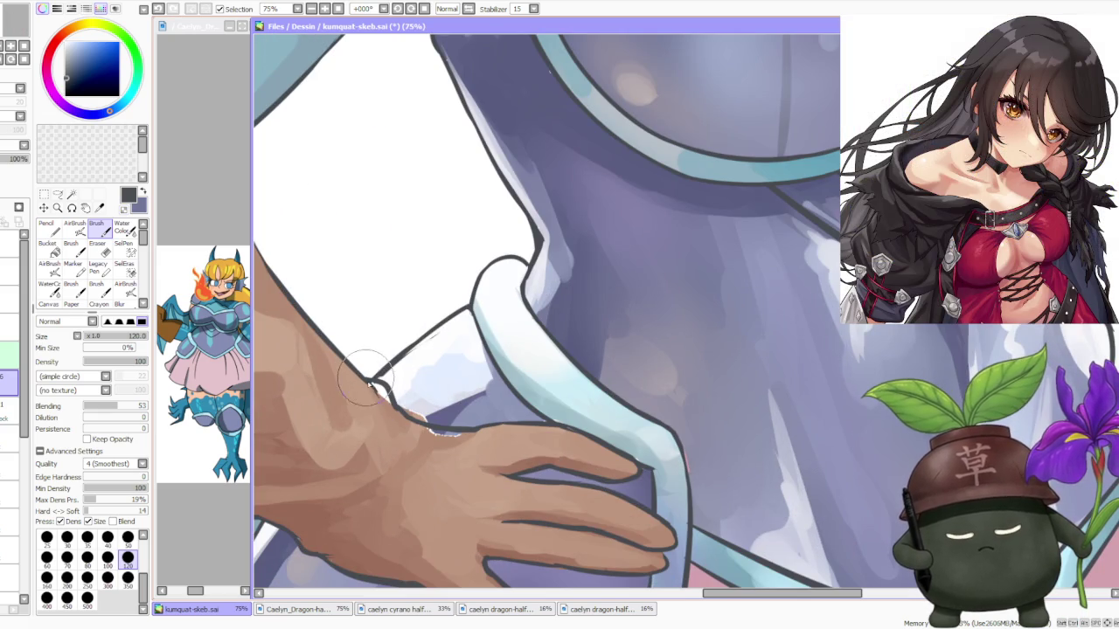
{"action": "scroll", "coordinate": [378, 306], "scroll_direction": "down", "scroll_amount": 4}
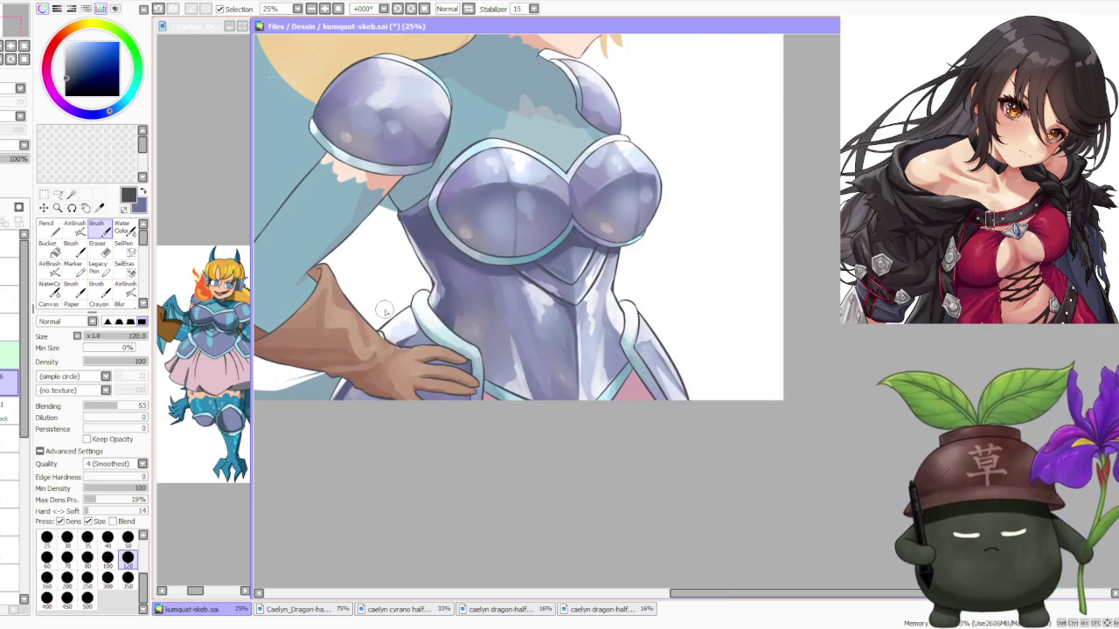
{"action": "scroll", "coordinate": [423, 256], "scroll_direction": "down", "scroll_amount": 1}
{"action": "left_click", "coordinate": [11, 439]}
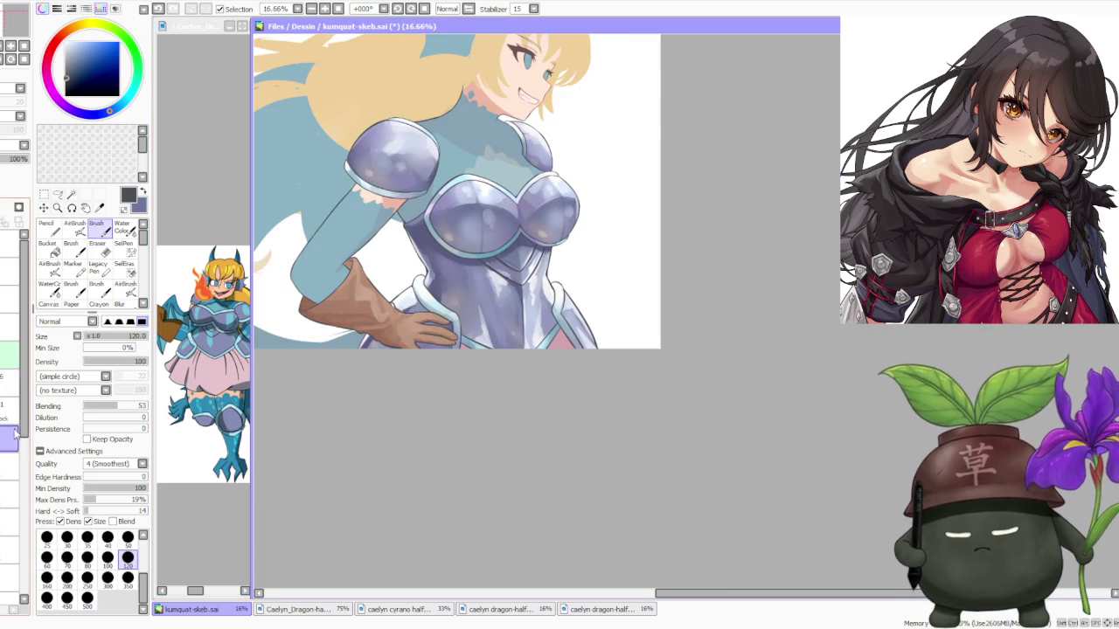
{"action": "scroll", "coordinate": [376, 306], "scroll_direction": "up", "scroll_amount": 3}
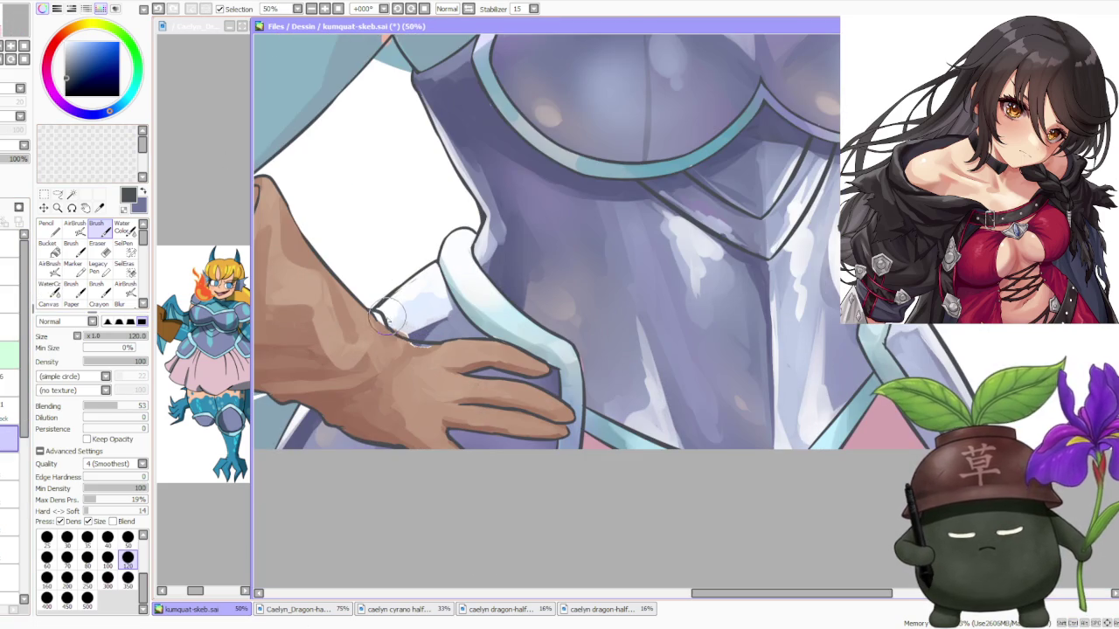
{"action": "left_click", "coordinate": [371, 315], "text": "alt"}
{"action": "left_click_drag", "start_coordinate": [371, 315], "coordinate": [421, 368]}
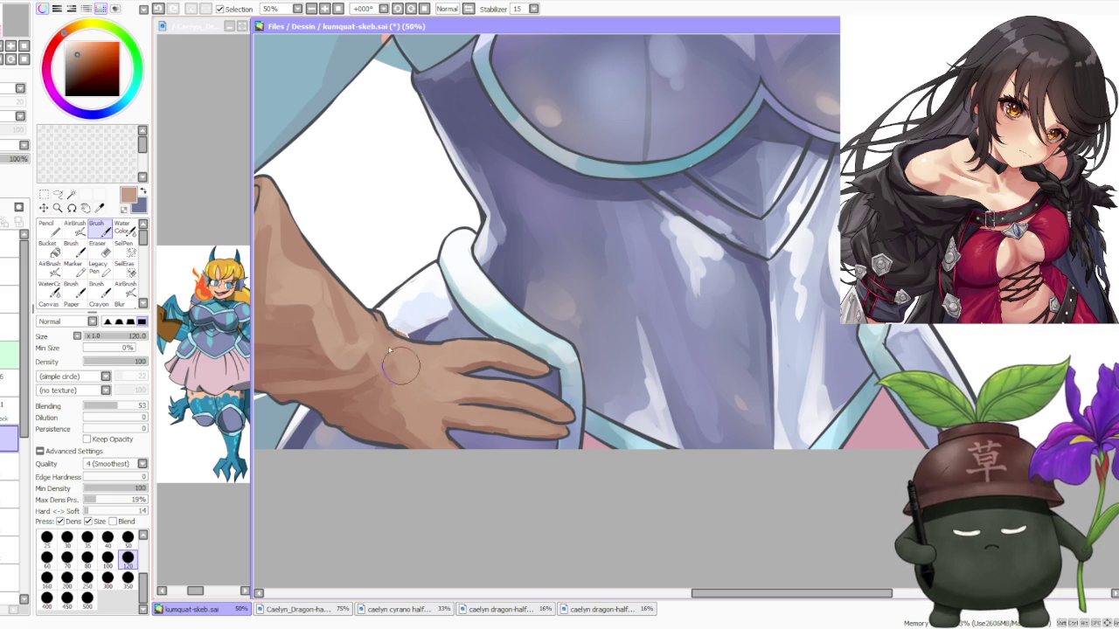
Sample the gloved hand's brown skin tone as the current paint colour.
{"action": "scroll", "coordinate": [402, 234], "scroll_direction": "down", "scroll_amount": 1}
{"action": "scroll", "coordinate": [425, 229], "scroll_direction": "down", "scroll_amount": 1}
{"action": "scroll", "coordinate": [425, 229], "scroll_direction": "down", "scroll_amount": 1}
{"action": "scroll", "coordinate": [425, 229], "scroll_direction": "down", "scroll_amount": 1}
{"action": "scroll", "coordinate": [425, 229], "scroll_direction": "up", "scroll_amount": 2}
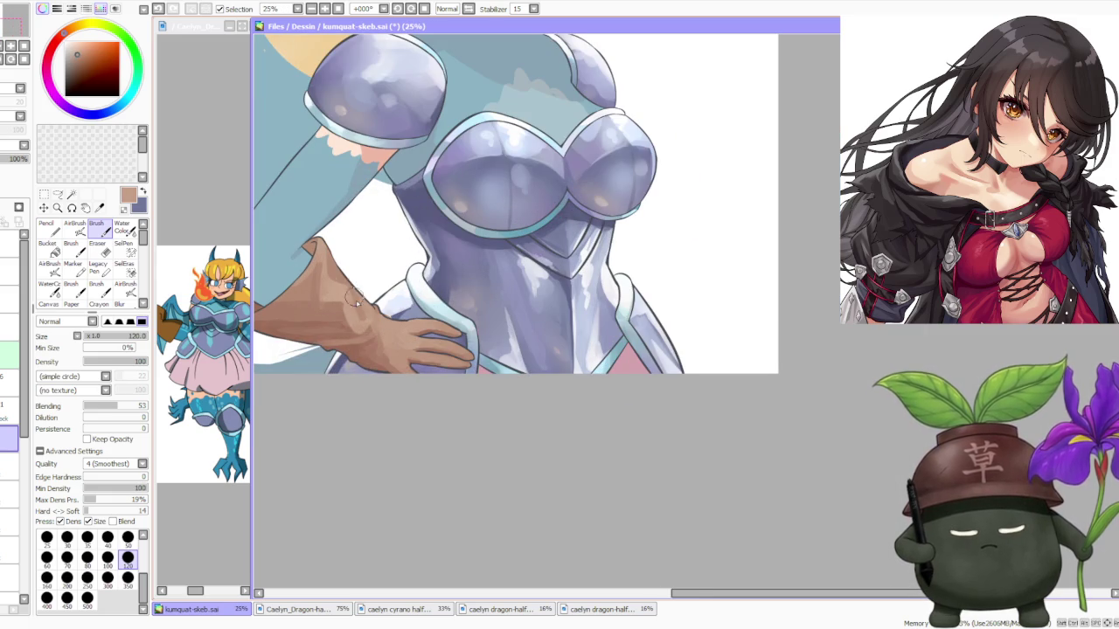
{"action": "left_click", "coordinate": [377, 348], "text": "alt"}
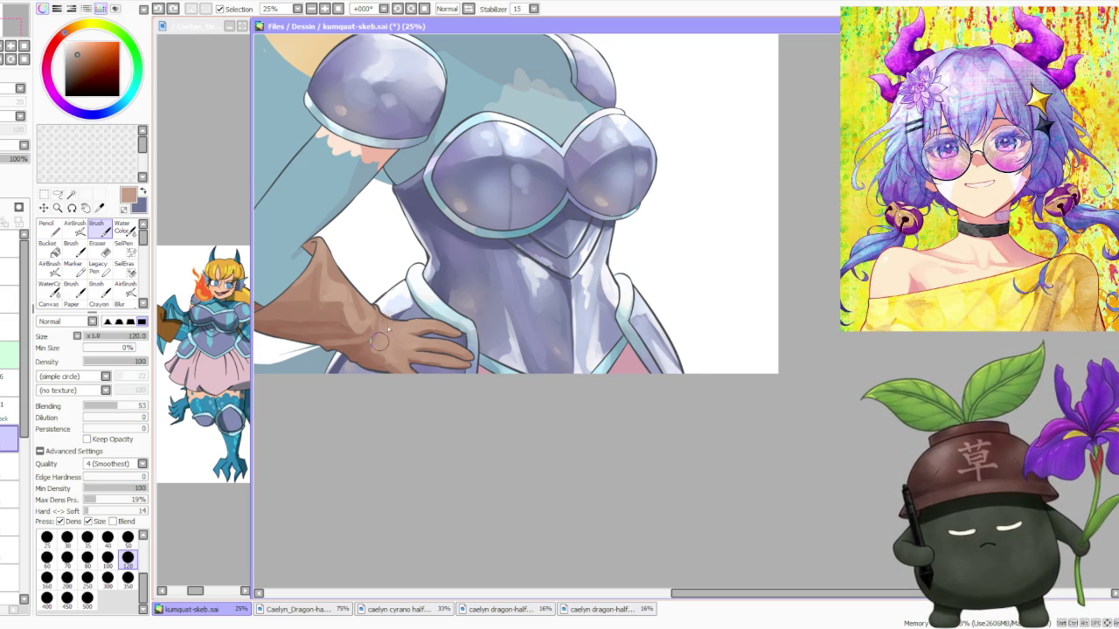
{"action": "scroll", "coordinate": [402, 335], "scroll_direction": "down", "scroll_amount": 1}
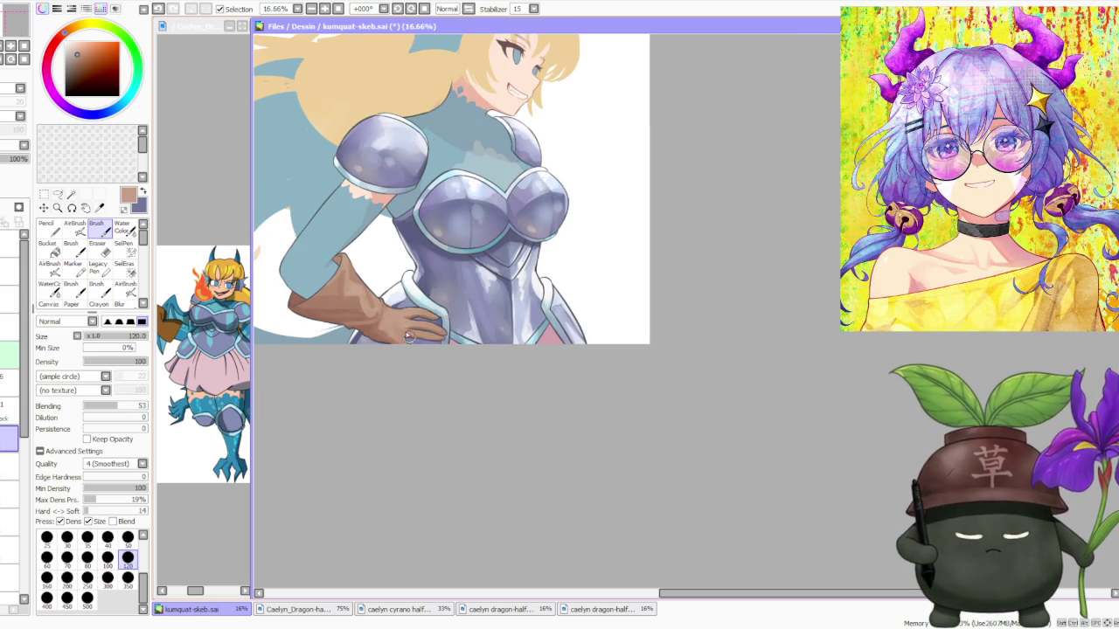
Zoom out and back in to view the whole canvas.
{"action": "scroll", "coordinate": [431, 333], "scroll_direction": "down", "scroll_amount": 2}
{"action": "scroll", "coordinate": [454, 175], "scroll_direction": "down", "scroll_amount": 1}
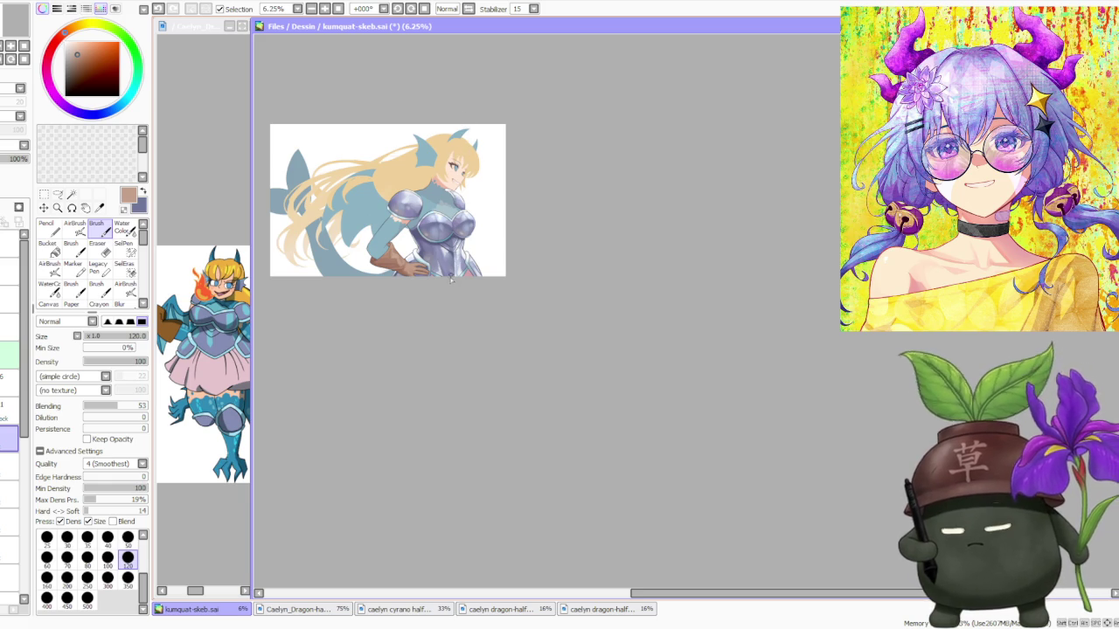
{"action": "scroll", "coordinate": [429, 225], "scroll_direction": "up", "scroll_amount": 1}
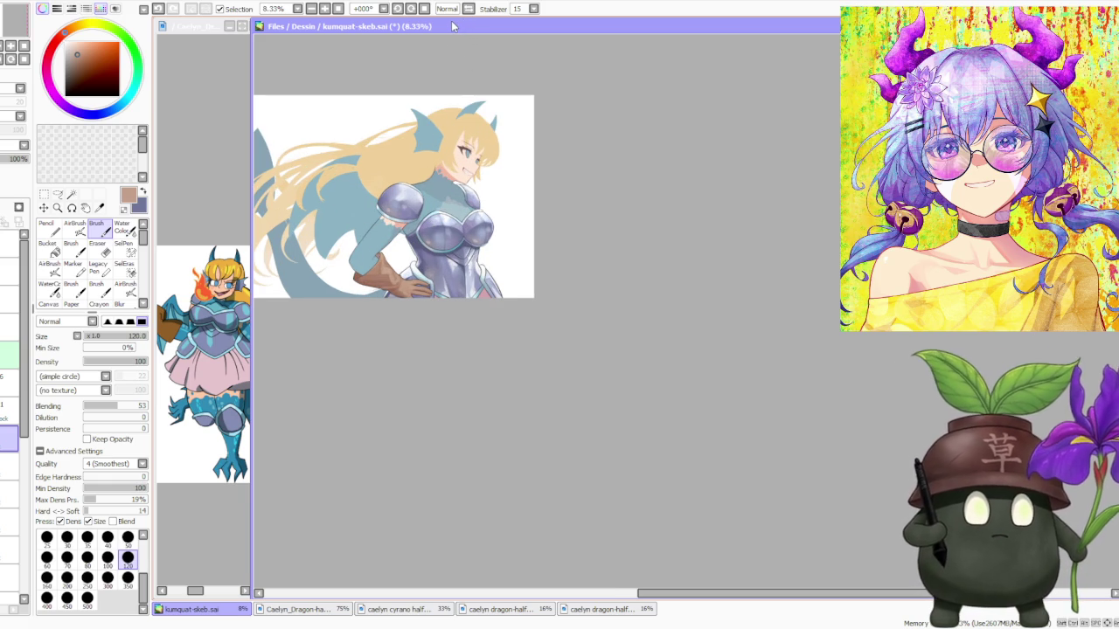
{"action": "scroll", "coordinate": [556, 180], "scroll_direction": "down", "scroll_amount": 1}
{"action": "scroll", "coordinate": [450, 160], "scroll_direction": "up", "scroll_amount": 2}
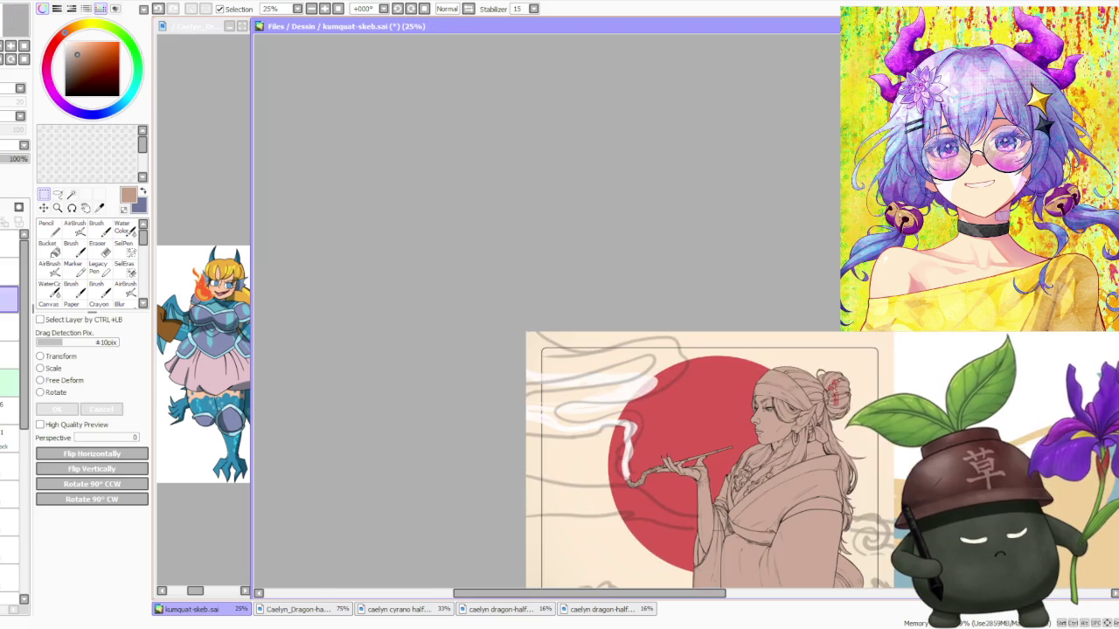
{"action": "scroll", "coordinate": [675, 460], "scroll_direction": "up", "scroll_amount": 4}
{"action": "scroll", "coordinate": [675, 461], "scroll_direction": "down", "scroll_amount": 2}
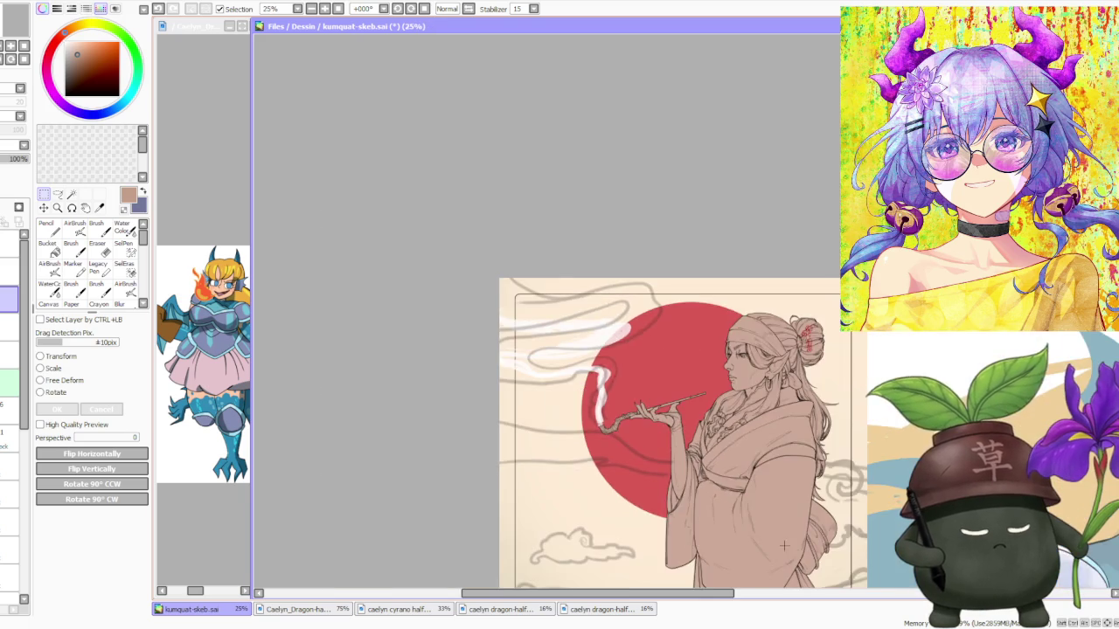
{"action": "scroll", "coordinate": [753, 423], "scroll_direction": "up", "scroll_amount": 2}
{"action": "scroll", "coordinate": [752, 423], "scroll_direction": "down", "scroll_amount": 1}
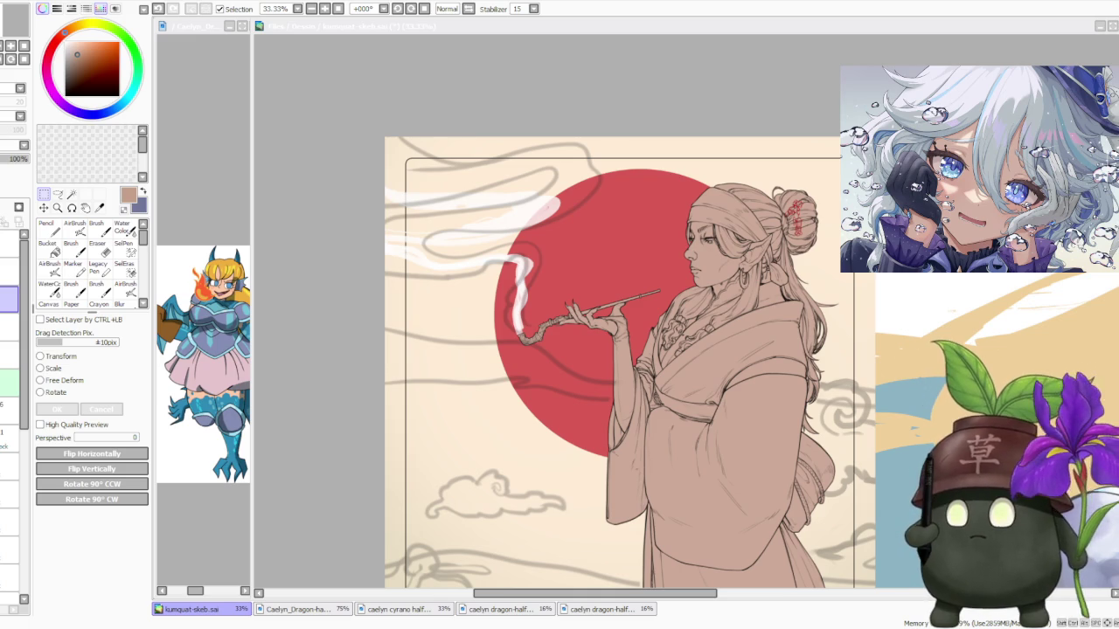
{"action": "scroll", "coordinate": [554, 339], "scroll_direction": "down", "scroll_amount": 2}
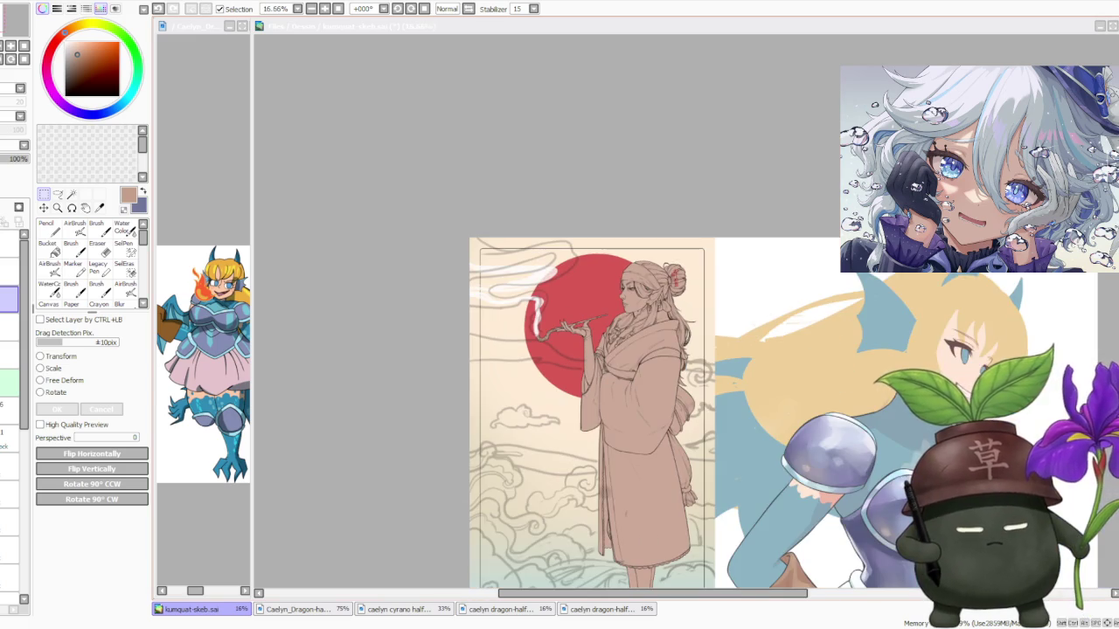
{"action": "scroll", "coordinate": [667, 324], "scroll_direction": "up", "scroll_amount": 1}
{"action": "scroll", "coordinate": [667, 324], "scroll_direction": "up", "scroll_amount": 1}
{"action": "scroll", "coordinate": [667, 324], "scroll_direction": "up", "scroll_amount": 1}
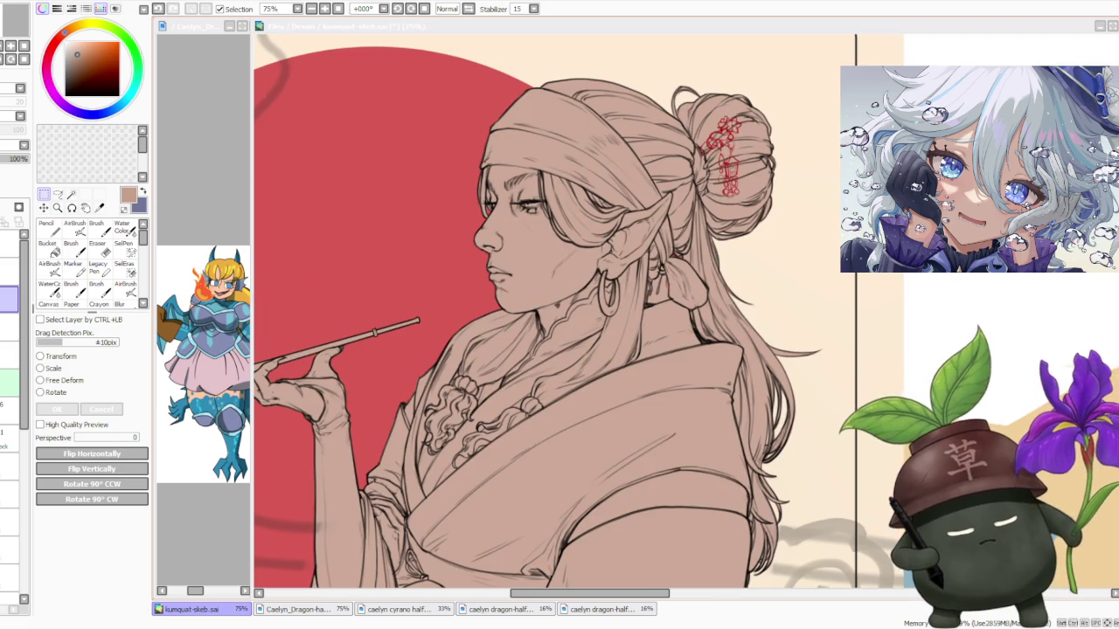
{"action": "scroll", "coordinate": [559, 333], "scroll_direction": "down", "scroll_amount": 4}
{"action": "scroll", "coordinate": [606, 280], "scroll_direction": "up", "scroll_amount": 2}
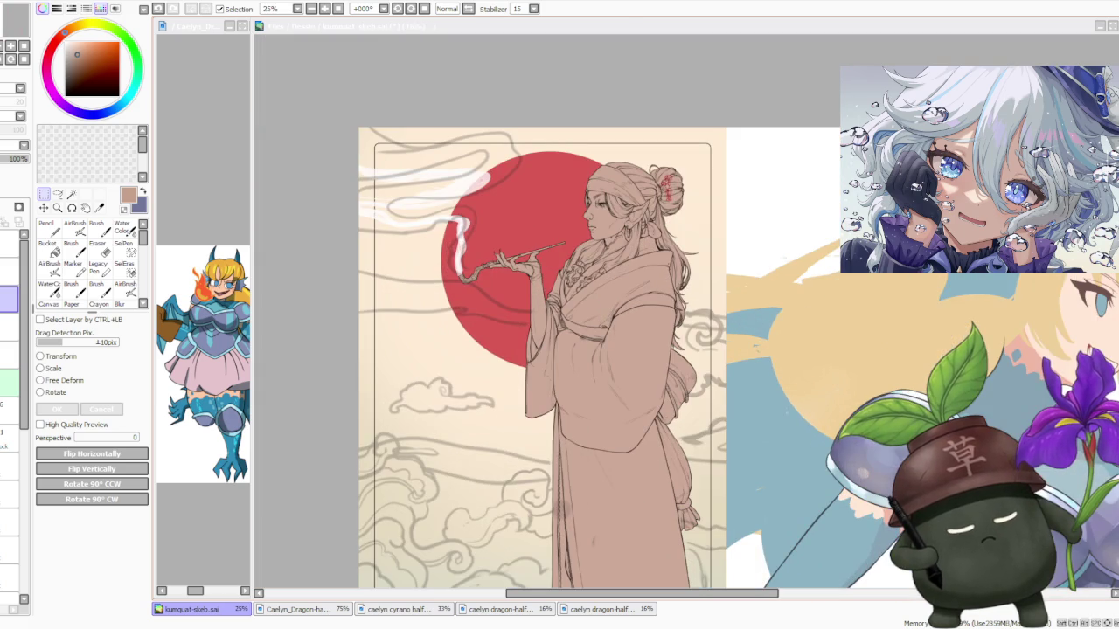
{"action": "scroll", "coordinate": [581, 277], "scroll_direction": "down", "scroll_amount": 1}
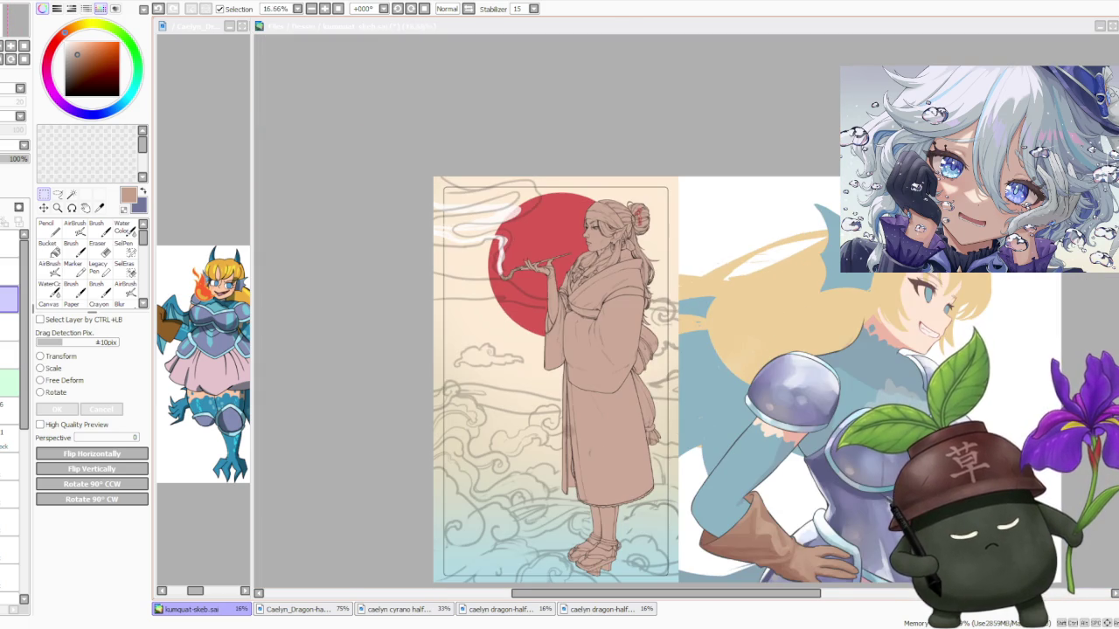
{"action": "scroll", "coordinate": [679, 362], "scroll_direction": "up", "scroll_amount": 1}
{"action": "scroll", "coordinate": [629, 320], "scroll_direction": "up", "scroll_amount": 2}
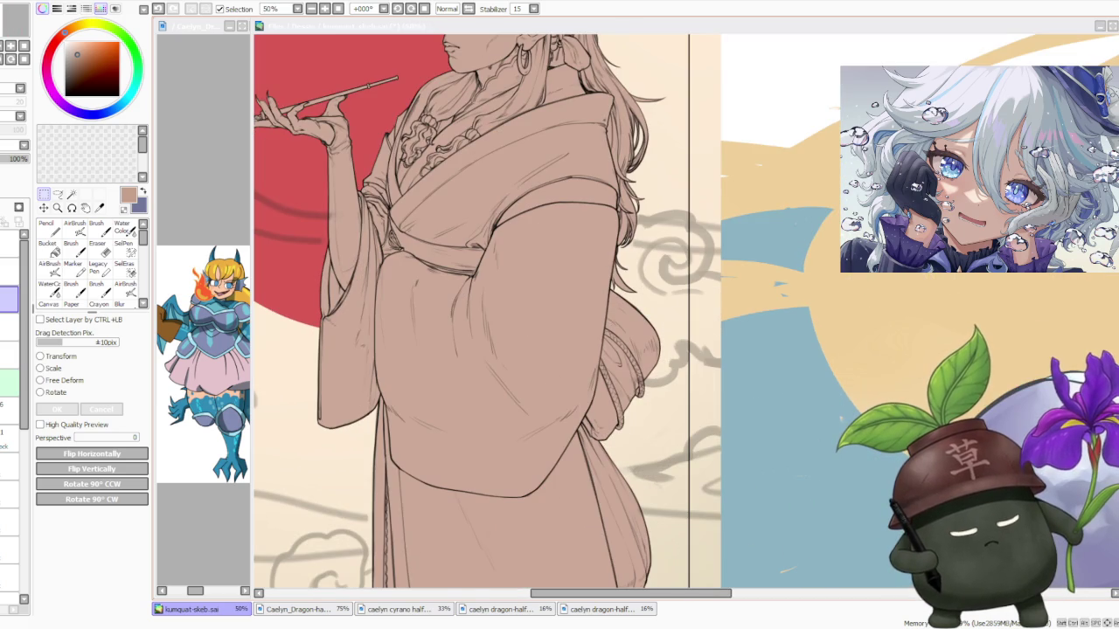
{"action": "scroll", "coordinate": [629, 320], "scroll_direction": "down", "scroll_amount": 1}
{"action": "scroll", "coordinate": [629, 320], "scroll_direction": "down", "scroll_amount": 1}
{"action": "scroll", "coordinate": [629, 320], "scroll_direction": "up", "scroll_amount": 2}
{"action": "scroll", "coordinate": [629, 320], "scroll_direction": "up", "scroll_amount": 2}
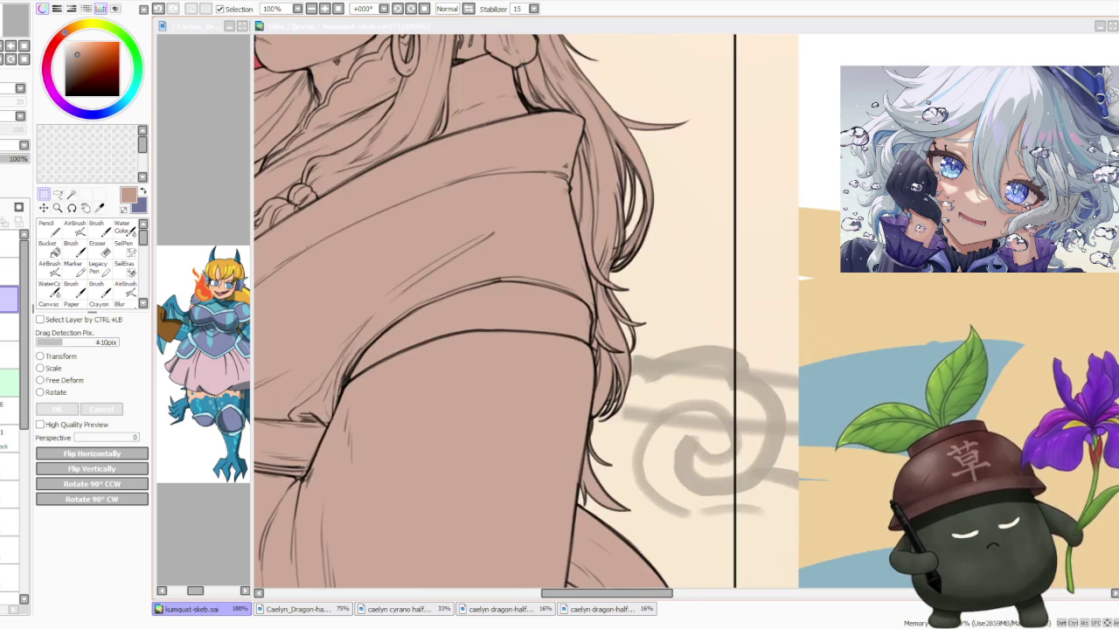
{"action": "scroll", "coordinate": [629, 320], "scroll_direction": "down", "scroll_amount": 1}
{"action": "scroll", "coordinate": [629, 320], "scroll_direction": "down", "scroll_amount": 1}
{"action": "scroll", "coordinate": [542, 227], "scroll_direction": "up", "scroll_amount": 1}
{"action": "scroll", "coordinate": [542, 262], "scroll_direction": "up", "scroll_amount": 1}
{"action": "scroll", "coordinate": [629, 319], "scroll_direction": "down", "scroll_amount": 3}
{"action": "scroll", "coordinate": [629, 320], "scroll_direction": "down", "scroll_amount": 1}
{"action": "scroll", "coordinate": [630, 320], "scroll_direction": "down", "scroll_amount": 2}
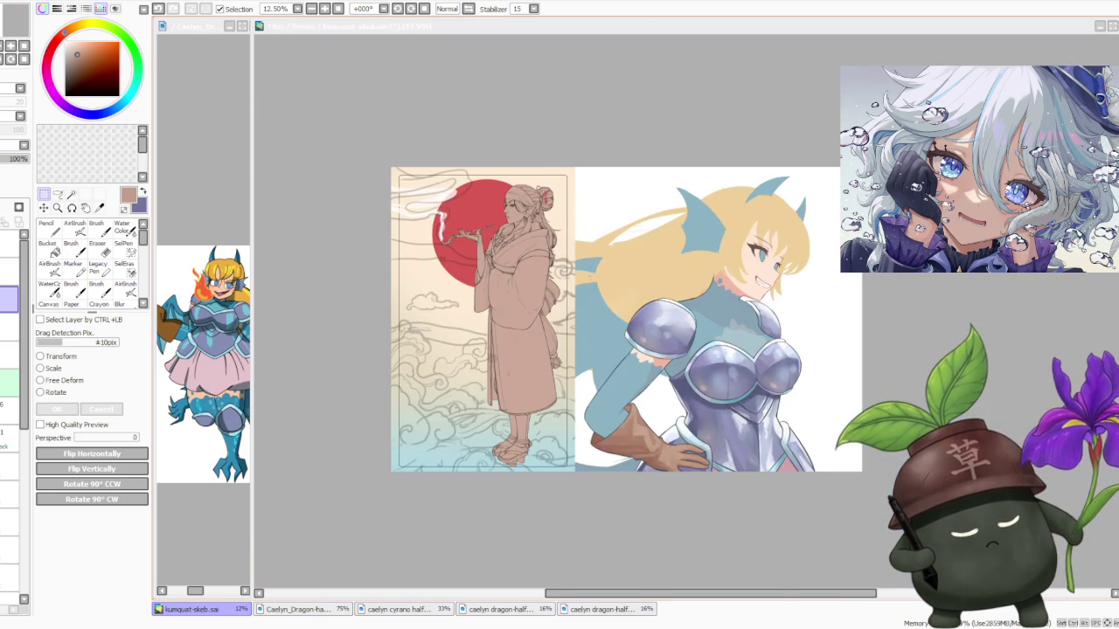
{"action": "scroll", "coordinate": [434, 236], "scroll_direction": "up", "scroll_amount": 1}
{"action": "scroll", "coordinate": [478, 227], "scroll_direction": "up", "scroll_amount": 2}
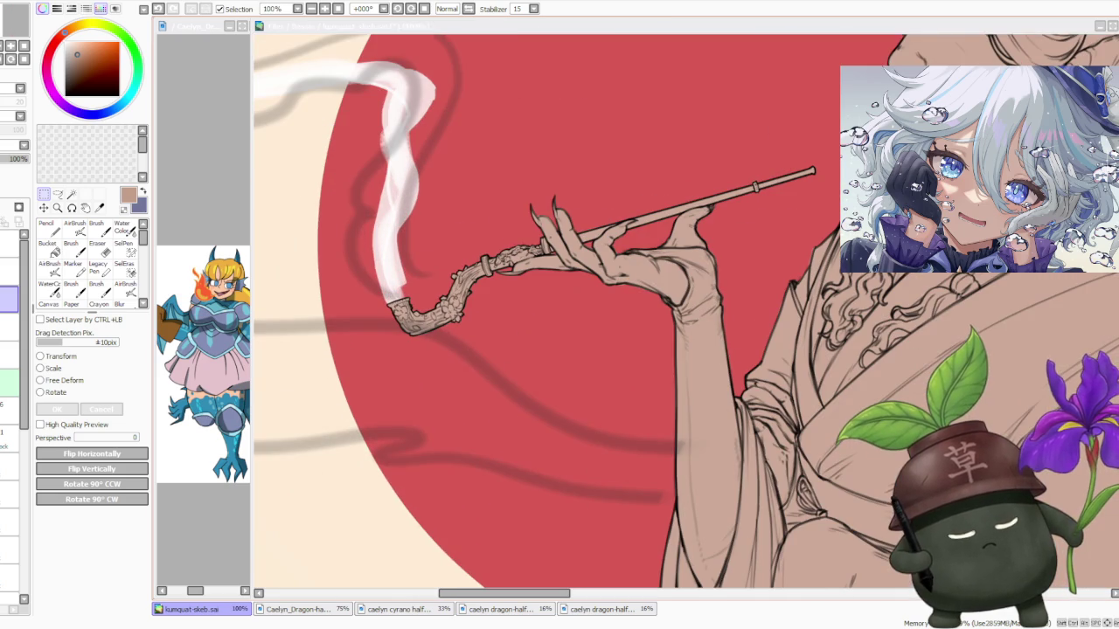
{"action": "left_click_drag", "start_coordinate": [387, 226], "coordinate": [537, 353]}
{"action": "key", "text": "ctrl+d"}
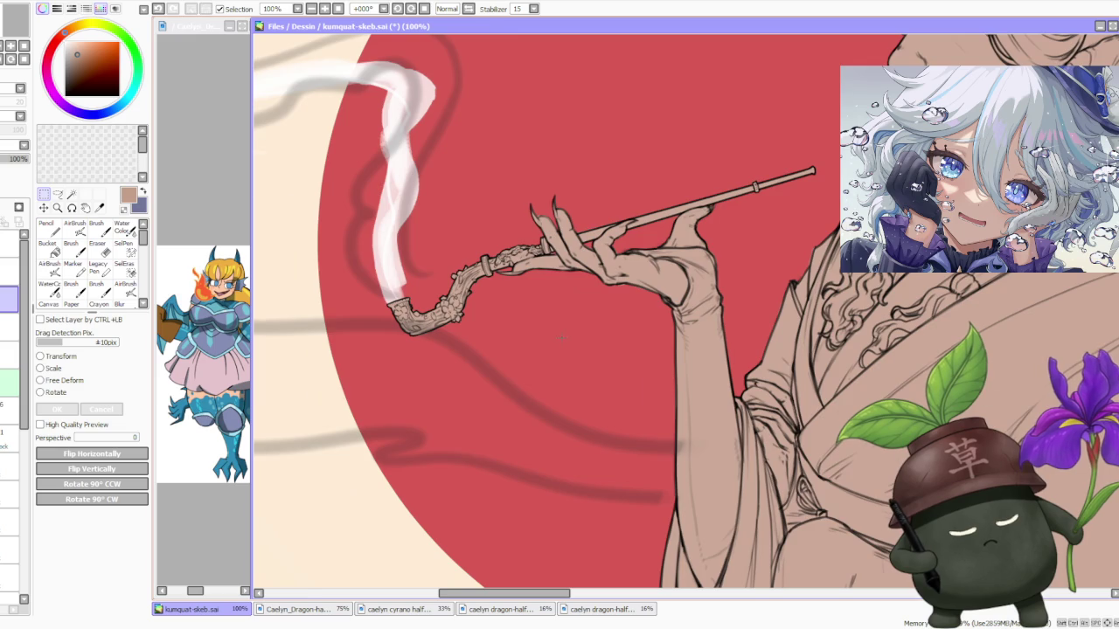
{"action": "scroll", "coordinate": [559, 330], "scroll_direction": "down", "scroll_amount": 3}
{"action": "scroll", "coordinate": [556, 331], "scroll_direction": "down", "scroll_amount": 1}
{"action": "scroll", "coordinate": [556, 330], "scroll_direction": "down", "scroll_amount": 1}
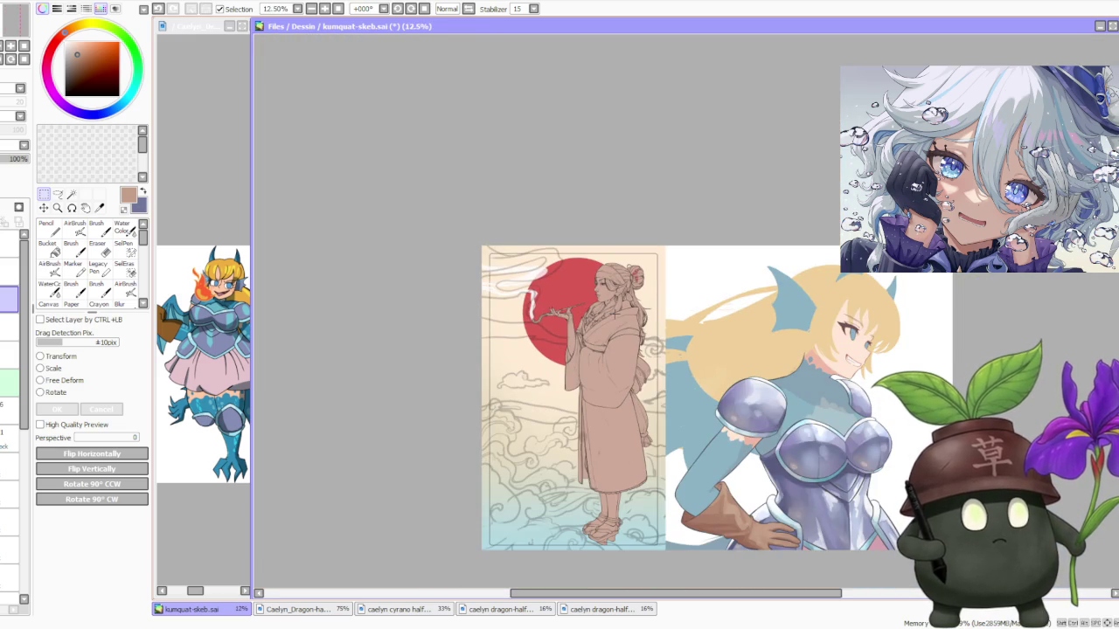
{"action": "scroll", "coordinate": [629, 316], "scroll_direction": "down", "scroll_amount": 1}
{"action": "scroll", "coordinate": [629, 316], "scroll_direction": "up", "scroll_amount": 1}
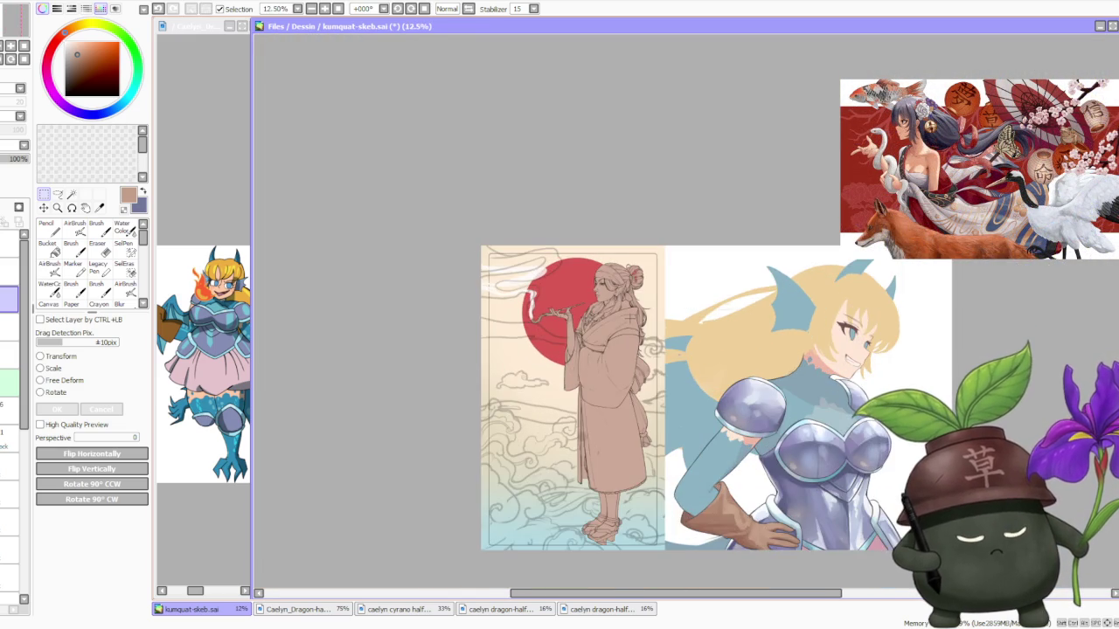
{"action": "scroll", "coordinate": [678, 316], "scroll_direction": "up", "scroll_amount": 1}
{"action": "scroll", "coordinate": [678, 316], "scroll_direction": "up", "scroll_amount": 1}
{"action": "scroll", "coordinate": [679, 295], "scroll_direction": "up", "scroll_amount": 1}
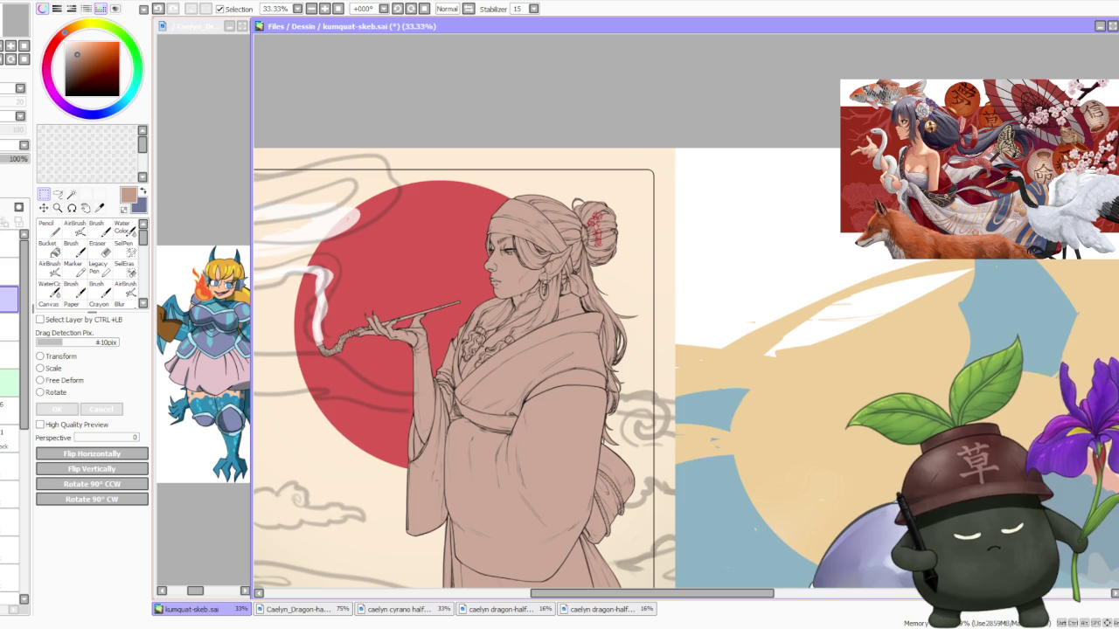
{"action": "scroll", "coordinate": [546, 280], "scroll_direction": "down", "scroll_amount": 1}
{"action": "scroll", "coordinate": [546, 279], "scroll_direction": "down", "scroll_amount": 1}
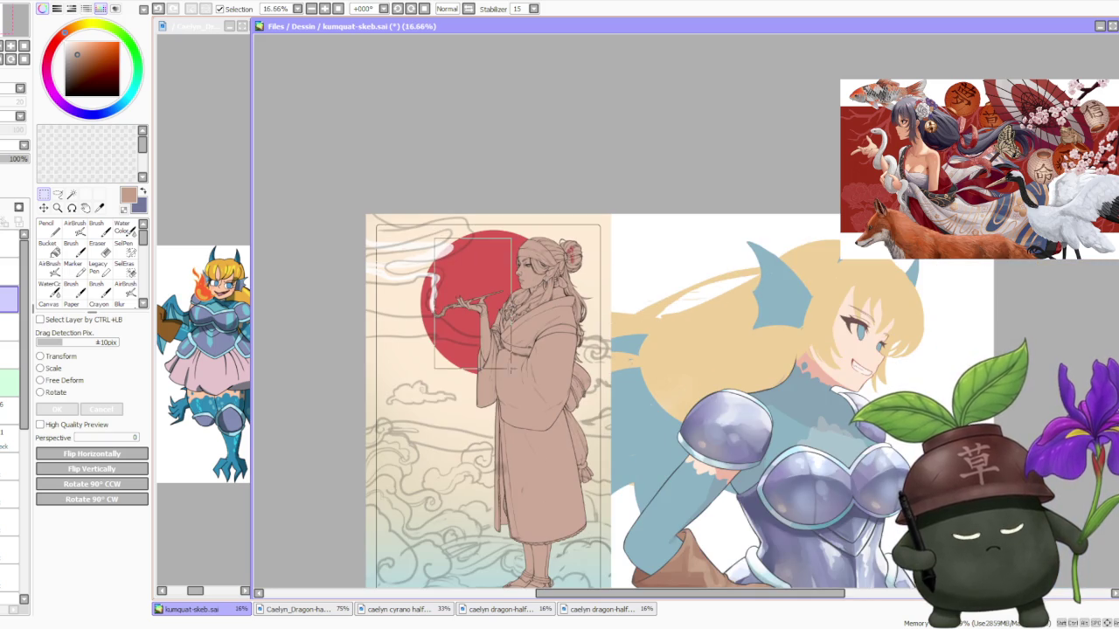
{"action": "scroll", "coordinate": [599, 451], "scroll_direction": "up", "scroll_amount": 2}
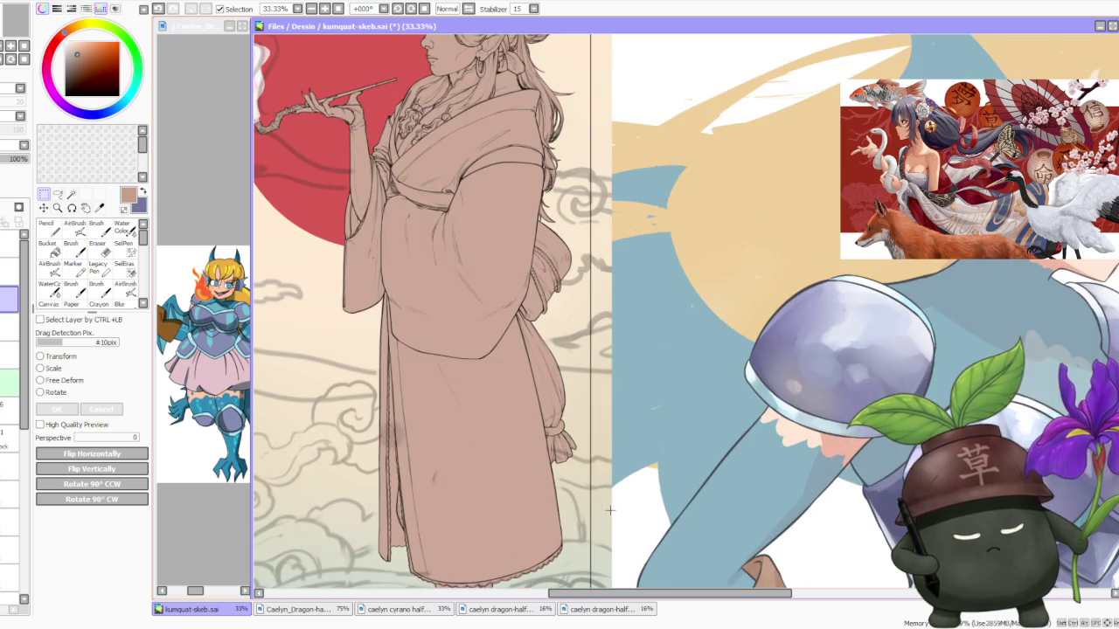
{"action": "scroll", "coordinate": [603, 502], "scroll_direction": "up", "scroll_amount": 2}
{"action": "scroll", "coordinate": [591, 486], "scroll_direction": "down", "scroll_amount": 4}
{"action": "scroll", "coordinate": [585, 474], "scroll_direction": "up", "scroll_amount": 1}
{"action": "scroll", "coordinate": [400, 267], "scroll_direction": "up", "scroll_amount": 2}
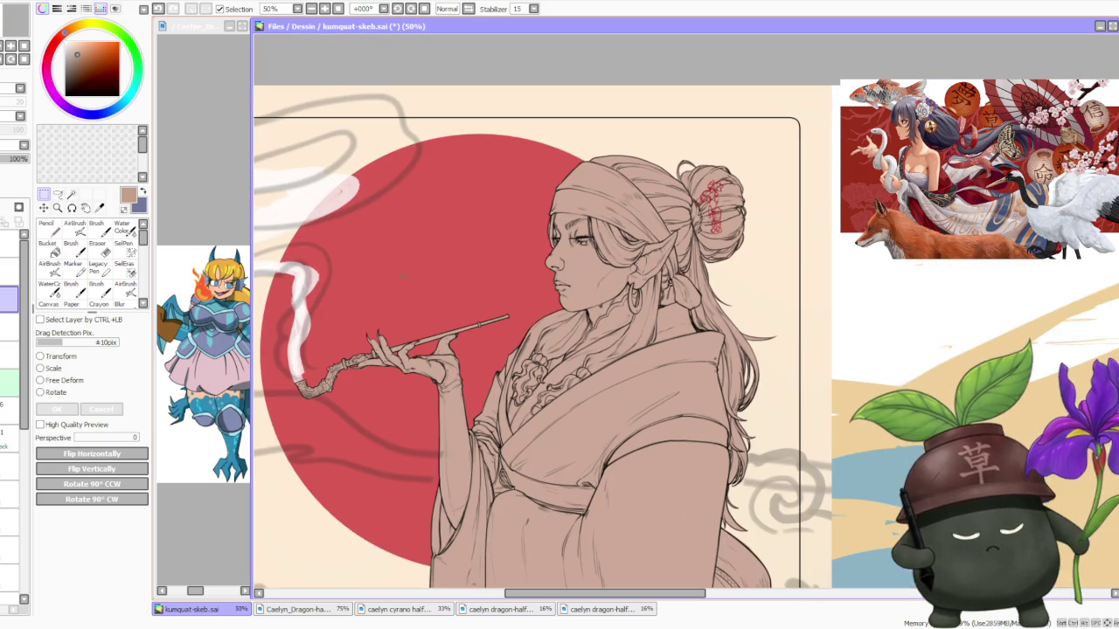
{"action": "left_click_drag", "start_coordinate": [443, 259], "coordinate": [756, 540]}
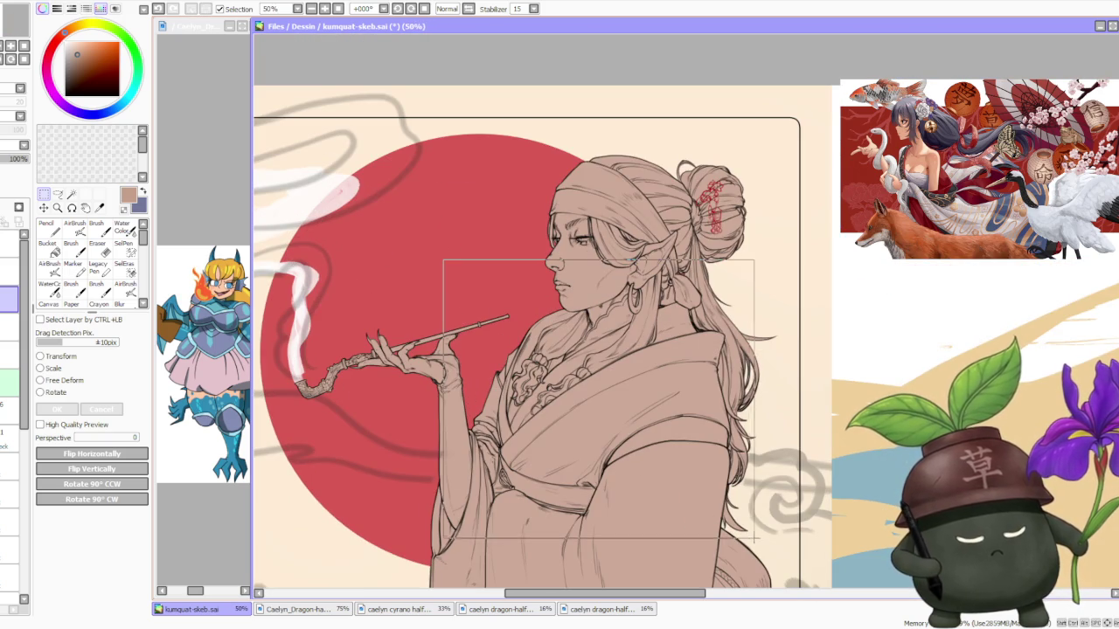
{"action": "key", "text": "ctrl+d"}
{"action": "scroll", "coordinate": [708, 386], "scroll_direction": "down", "scroll_amount": 2}
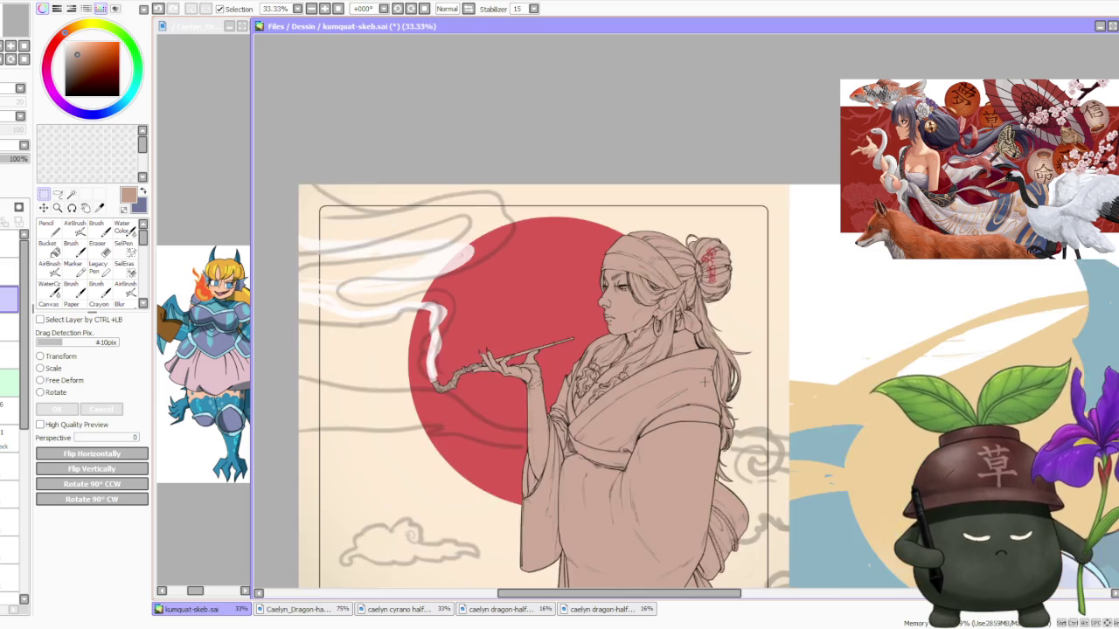
{"action": "scroll", "coordinate": [709, 386], "scroll_direction": "down", "scroll_amount": 2}
{"action": "scroll", "coordinate": [706, 397], "scroll_direction": "down", "scroll_amount": 1}
{"action": "scroll", "coordinate": [703, 410], "scroll_direction": "up", "scroll_amount": 2}
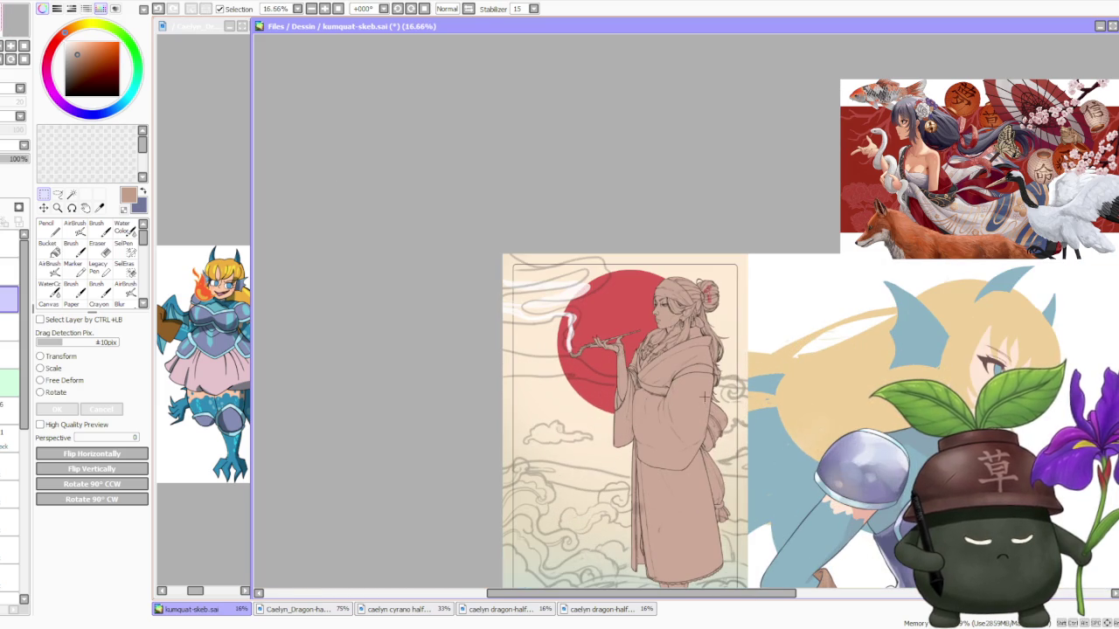
{"action": "scroll", "coordinate": [727, 335], "scroll_direction": "up", "scroll_amount": 2}
{"action": "scroll", "coordinate": [697, 339], "scroll_direction": "up", "scroll_amount": 1}
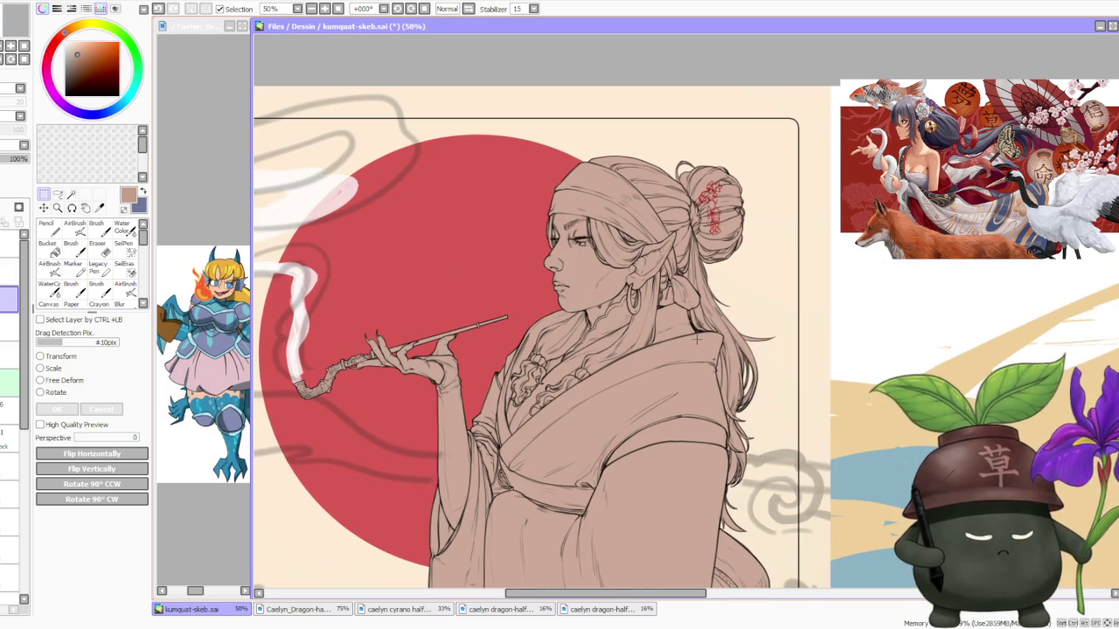
{"action": "scroll", "coordinate": [696, 338], "scroll_direction": "down", "scroll_amount": 1}
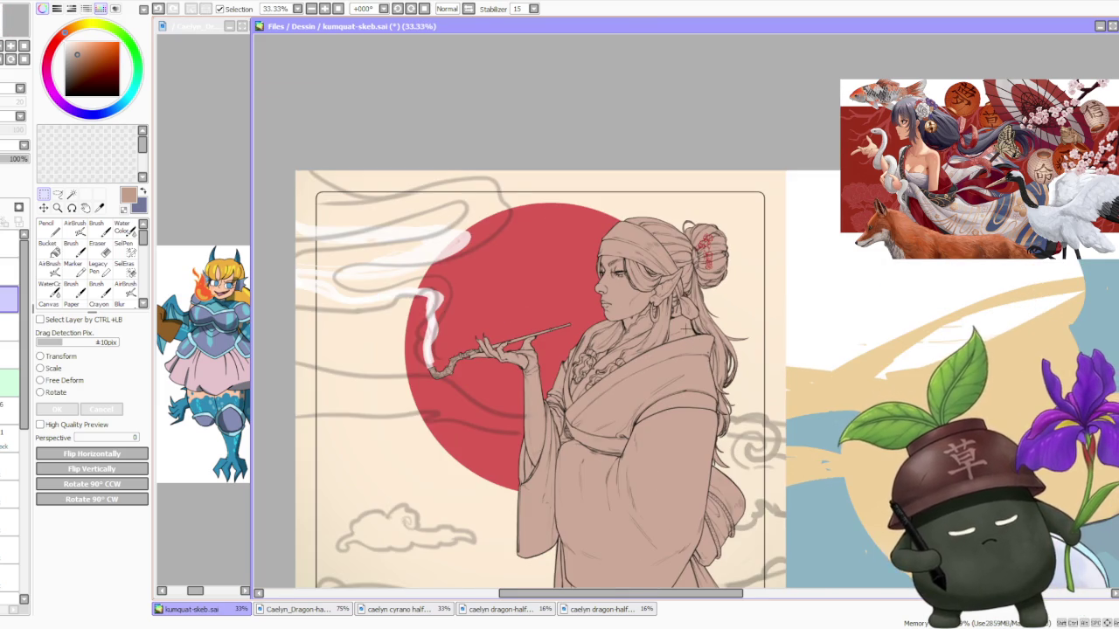
{"action": "scroll", "coordinate": [697, 338], "scroll_direction": "down", "scroll_amount": 2}
{"action": "scroll", "coordinate": [700, 377], "scroll_direction": "down", "scroll_amount": 1}
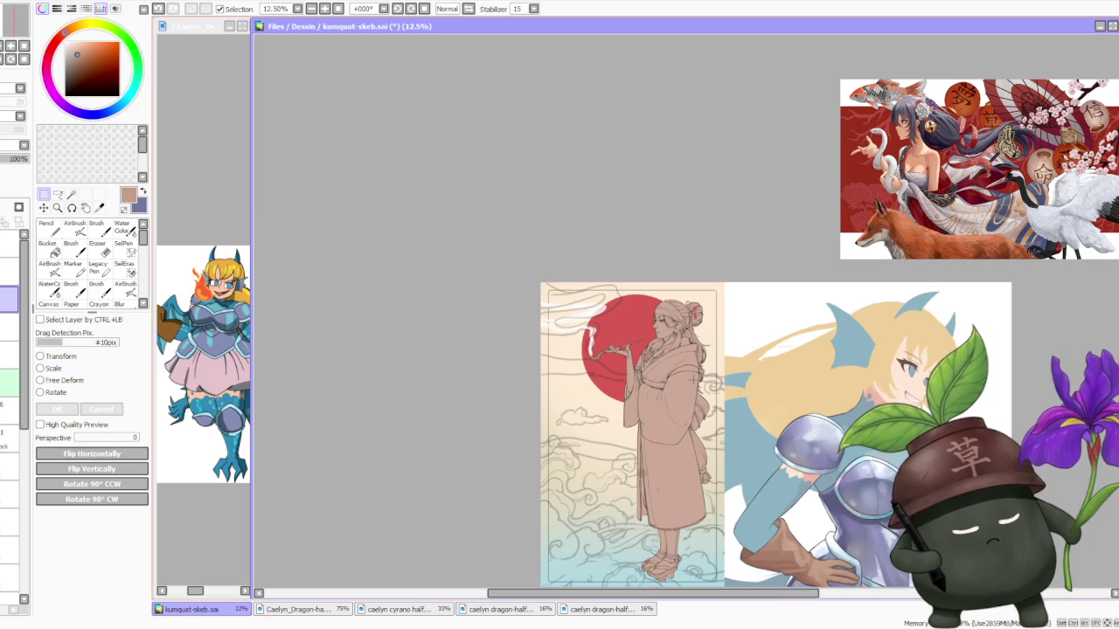
{"action": "scroll", "coordinate": [708, 374], "scroll_direction": "up", "scroll_amount": 1}
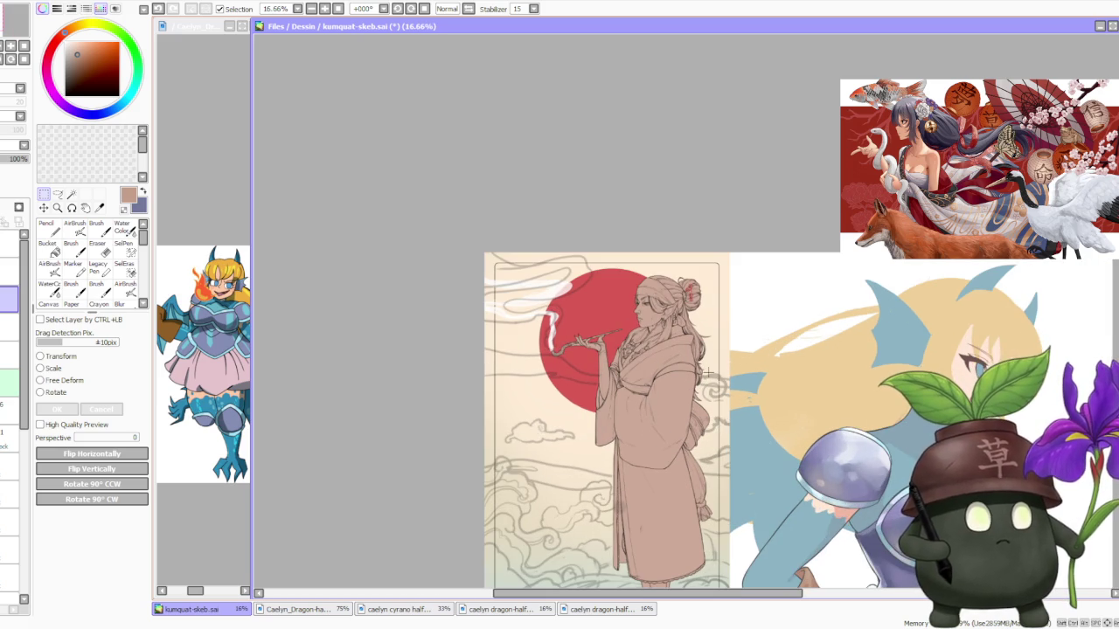
{"action": "scroll", "coordinate": [707, 367], "scroll_direction": "down", "scroll_amount": 1}
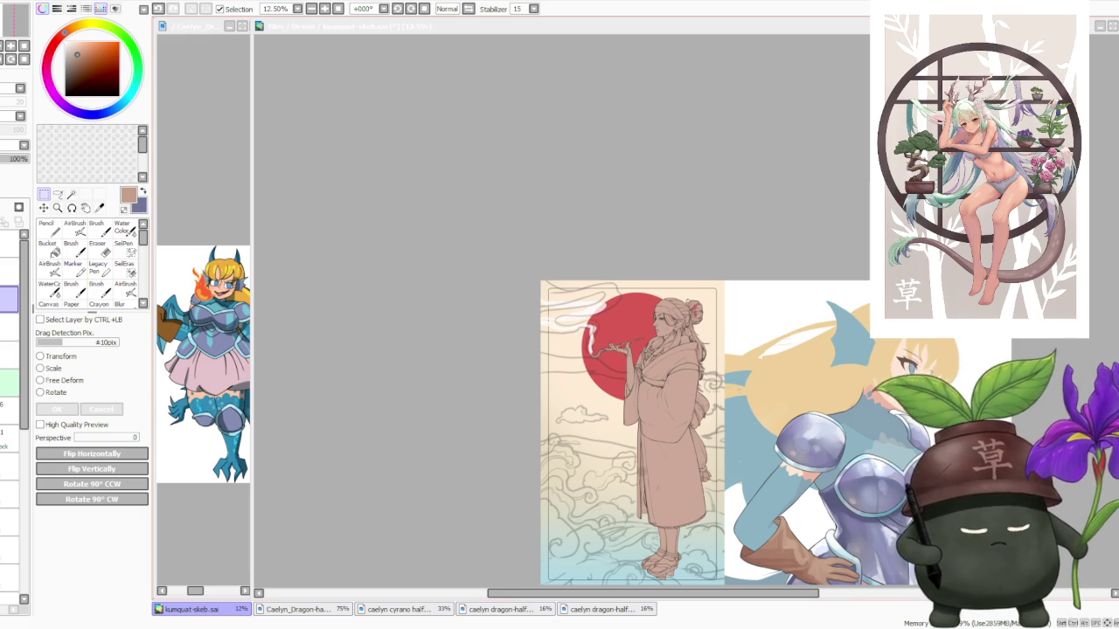
{"action": "scroll", "coordinate": [629, 393], "scroll_direction": "down", "scroll_amount": 1}
{"action": "scroll", "coordinate": [630, 393], "scroll_direction": "up", "scroll_amount": 1}
{"action": "scroll", "coordinate": [629, 393], "scroll_direction": "up", "scroll_amount": 1}
{"action": "scroll", "coordinate": [629, 393], "scroll_direction": "up", "scroll_amount": 1}
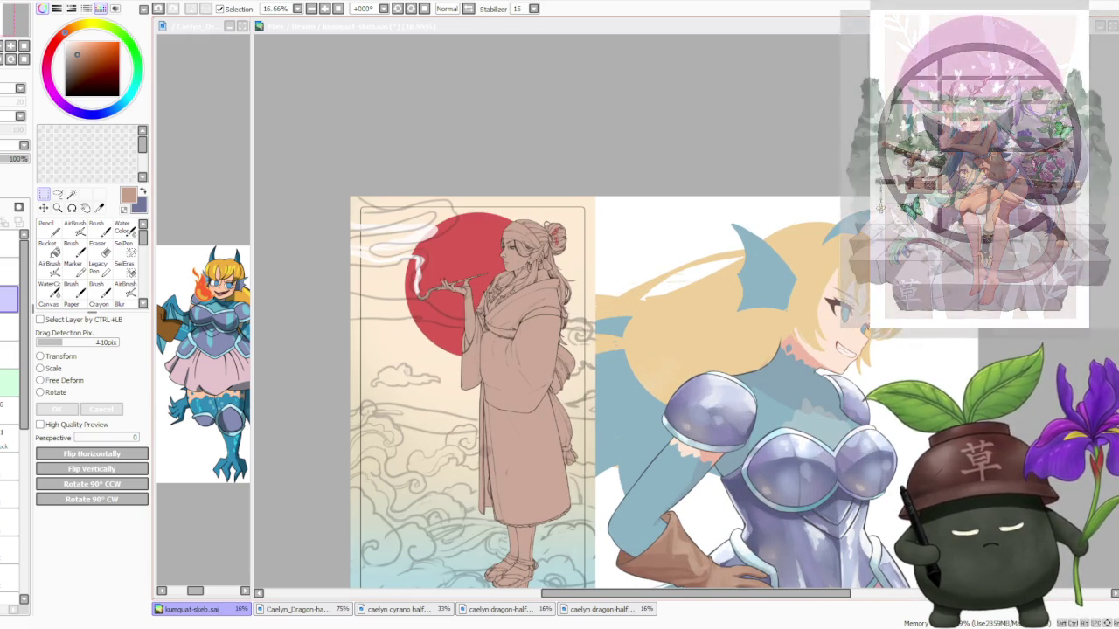
{"action": "scroll", "coordinate": [537, 280], "scroll_direction": "up", "scroll_amount": 2}
{"action": "scroll", "coordinate": [612, 332], "scroll_direction": "down", "scroll_amount": 3}
{"action": "scroll", "coordinate": [612, 332], "scroll_direction": "down", "scroll_amount": 1}
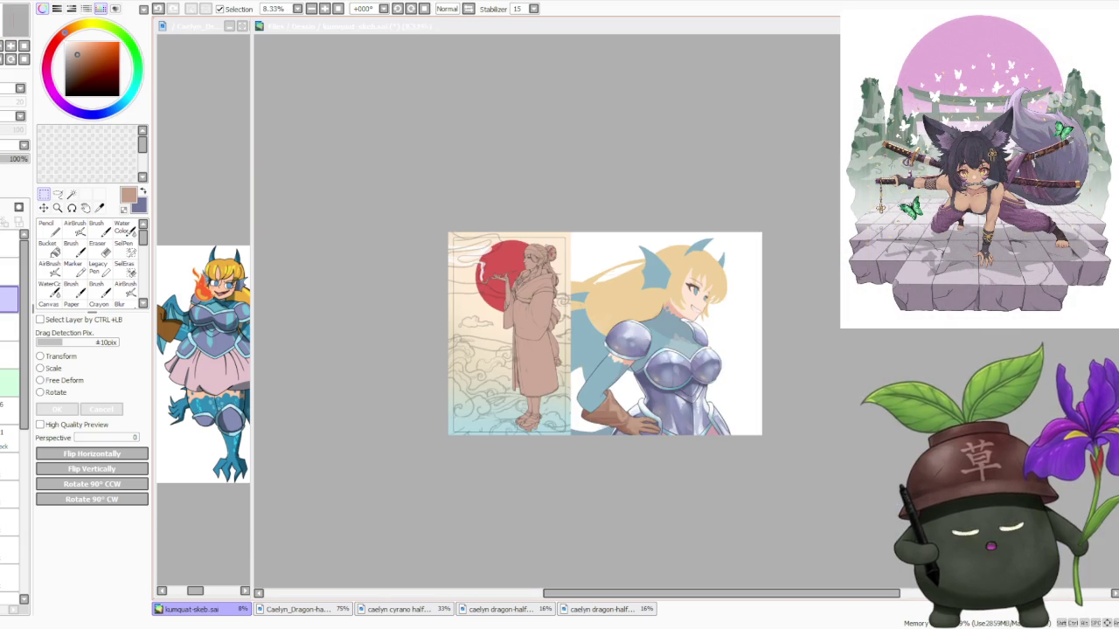
{"action": "scroll", "coordinate": [661, 312], "scroll_direction": "up", "scroll_amount": 1}
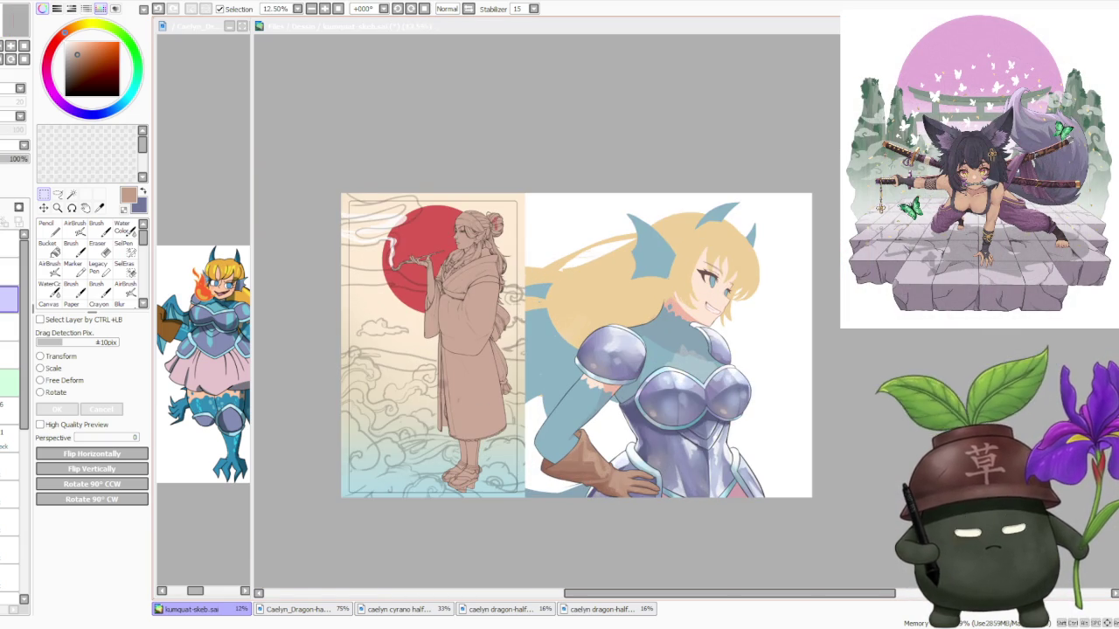
{"action": "scroll", "coordinate": [481, 218], "scroll_direction": "up", "scroll_amount": 1}
{"action": "scroll", "coordinate": [481, 218], "scroll_direction": "up", "scroll_amount": 1}
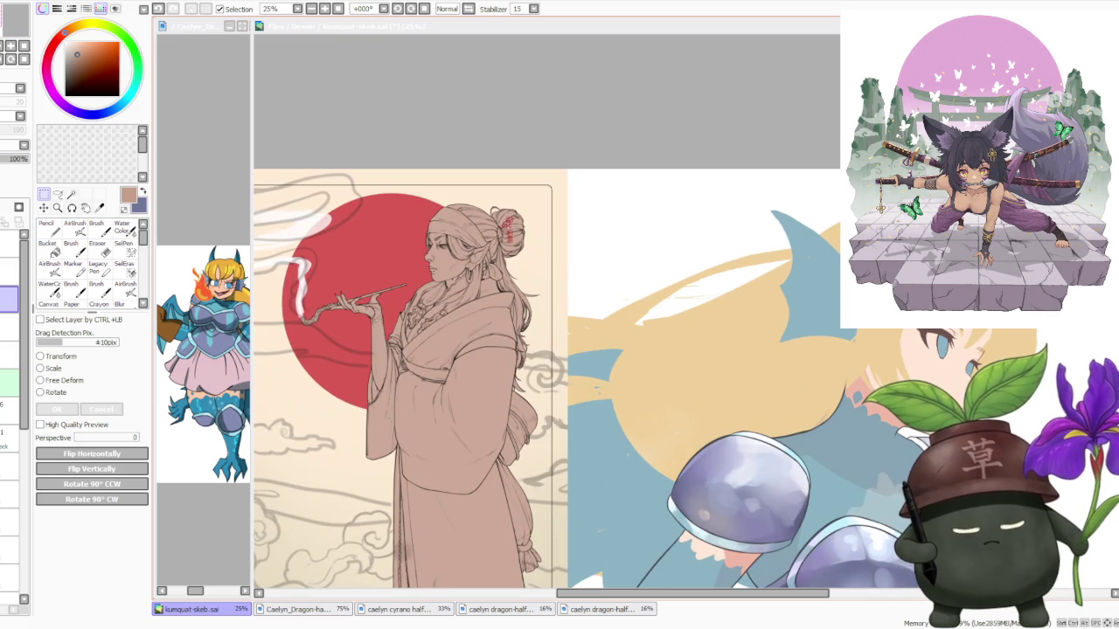
{"action": "scroll", "coordinate": [384, 221], "scroll_direction": "up", "scroll_amount": 1}
{"action": "scroll", "coordinate": [384, 221], "scroll_direction": "down", "scroll_amount": 1}
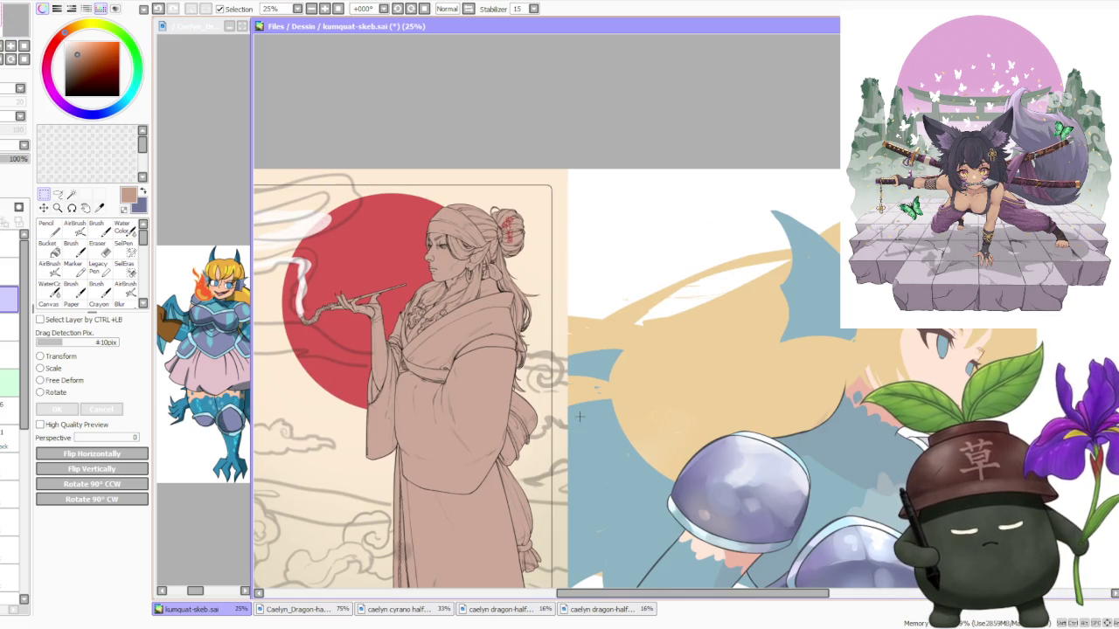
{"action": "scroll", "coordinate": [289, 245], "scroll_direction": "up", "scroll_amount": 1}
{"action": "scroll", "coordinate": [272, 271], "scroll_direction": "up", "scroll_amount": 1}
{"action": "left_click_drag", "start_coordinate": [297, 274], "coordinate": [551, 463]}
{"action": "scroll", "coordinate": [418, 290], "scroll_direction": "up", "scroll_amount": 1}
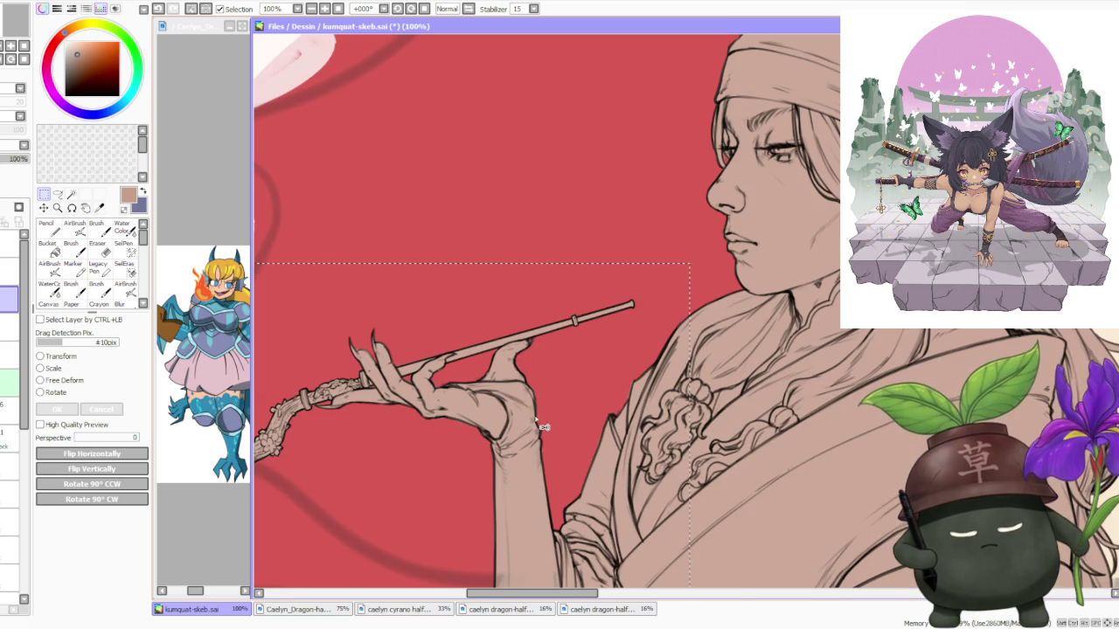
{"action": "scroll", "coordinate": [542, 427], "scroll_direction": "down", "scroll_amount": 1}
{"action": "scroll", "coordinate": [527, 386], "scroll_direction": "down", "scroll_amount": 1}
{"action": "scroll", "coordinate": [602, 334], "scroll_direction": "up", "scroll_amount": 1}
{"action": "scroll", "coordinate": [662, 339], "scroll_direction": "up", "scroll_amount": 2}
{"action": "scroll", "coordinate": [687, 348], "scroll_direction": "down", "scroll_amount": 2}
{"action": "scroll", "coordinate": [582, 333], "scroll_direction": "down", "scroll_amount": 1}
{"action": "scroll", "coordinate": [617, 286], "scroll_direction": "down", "scroll_amount": 1}
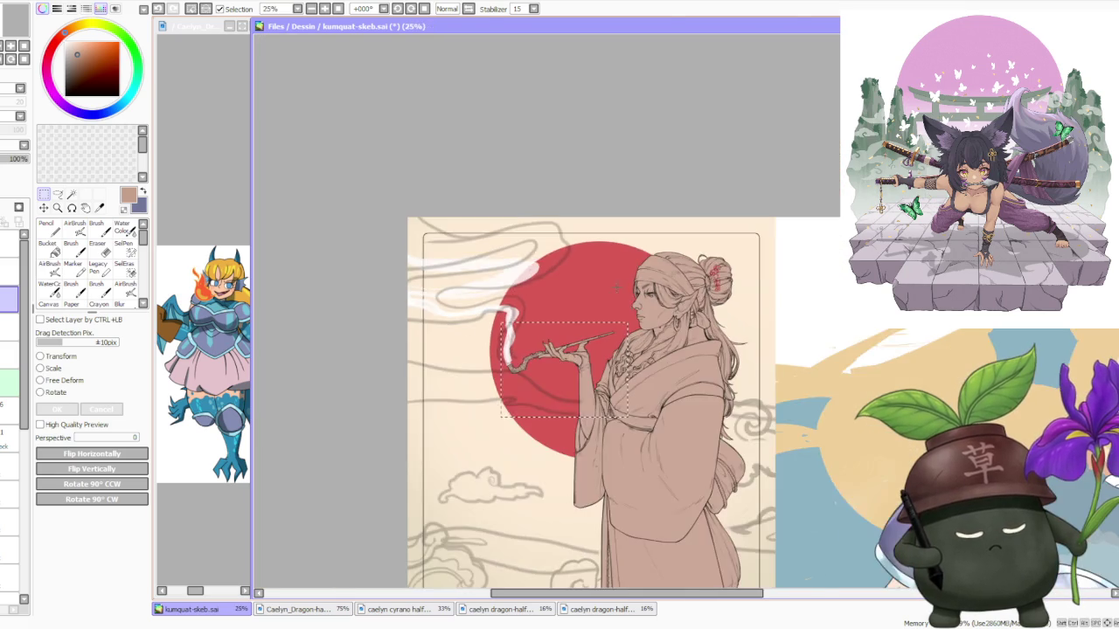
{"action": "scroll", "coordinate": [616, 286], "scroll_direction": "down", "scroll_amount": 1}
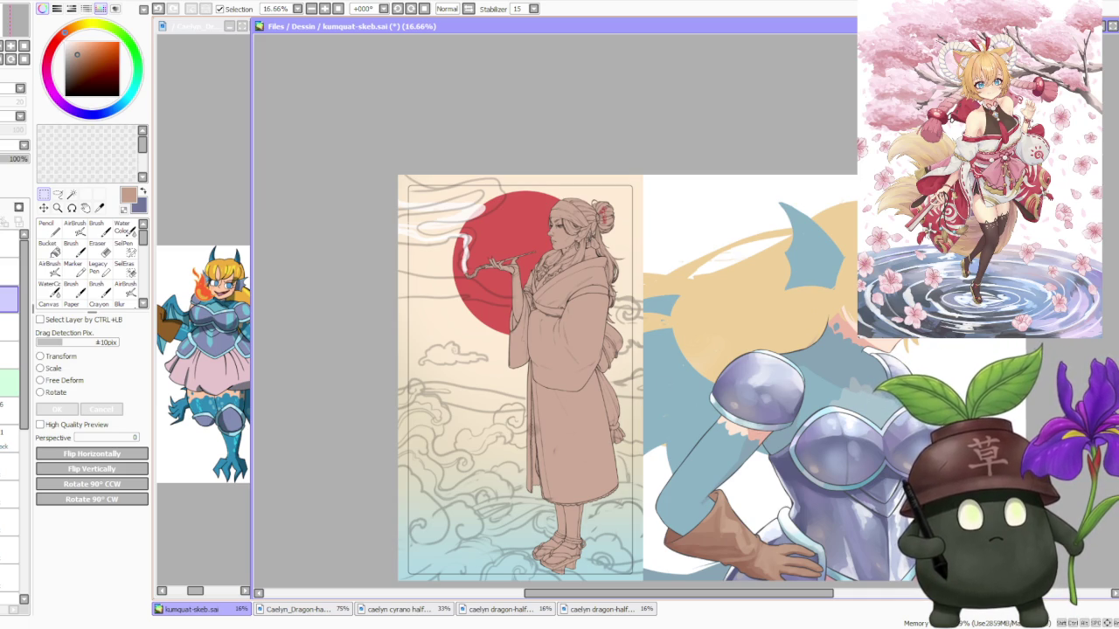
{"action": "scroll", "coordinate": [593, 238], "scroll_direction": "up", "scroll_amount": 1}
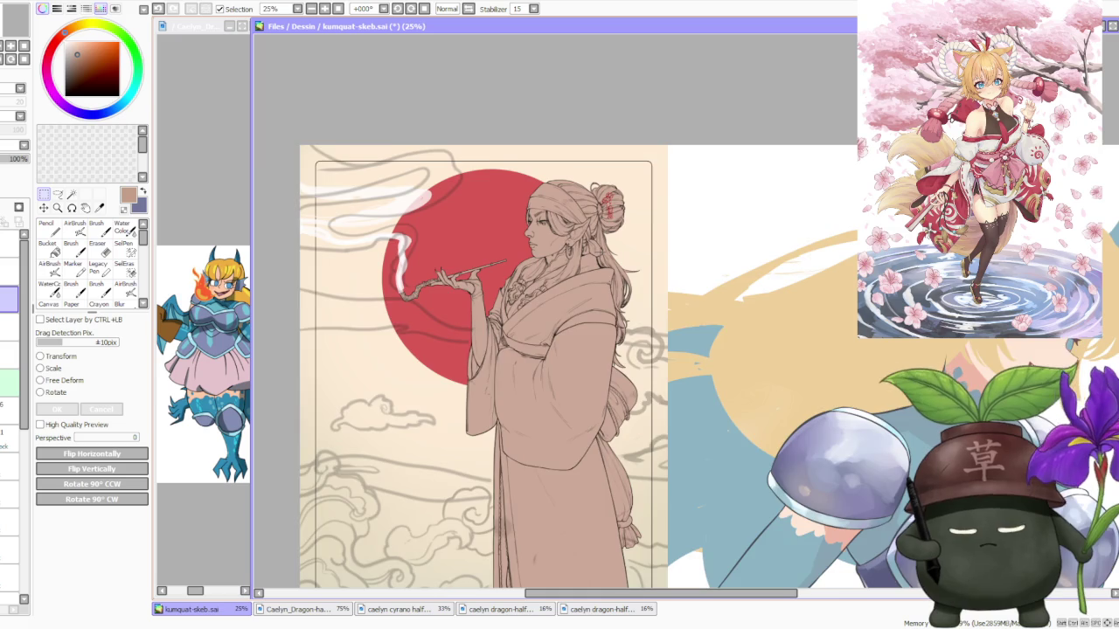
{"action": "scroll", "coordinate": [598, 255], "scroll_direction": "up", "scroll_amount": 1}
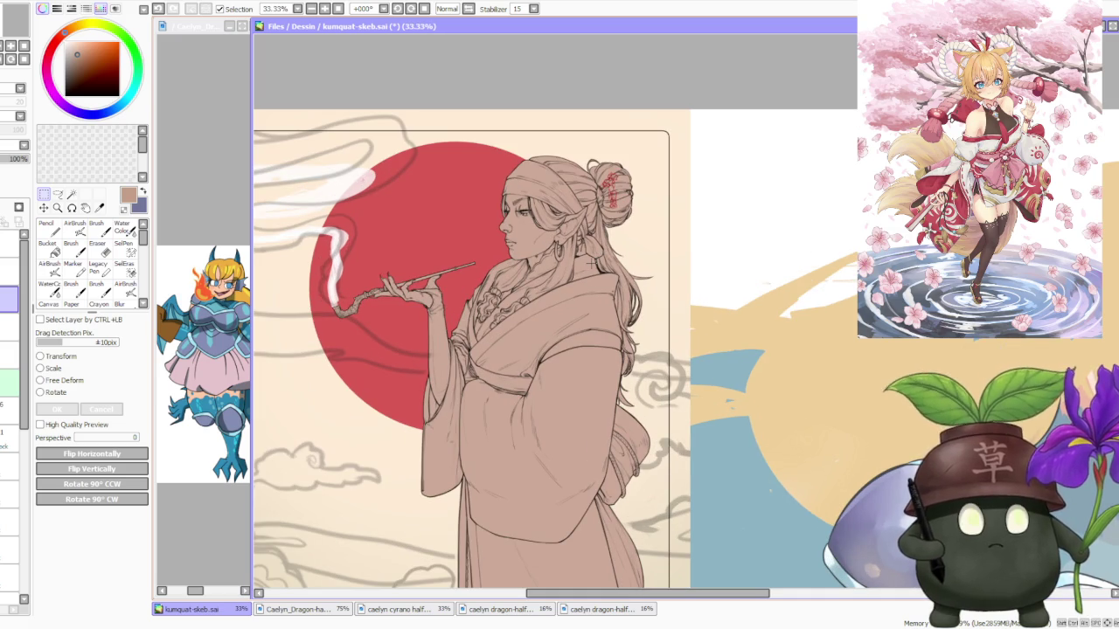
{"action": "scroll", "coordinate": [591, 266], "scroll_direction": "down", "scroll_amount": 1}
{"action": "scroll", "coordinate": [588, 276], "scroll_direction": "down", "scroll_amount": 2}
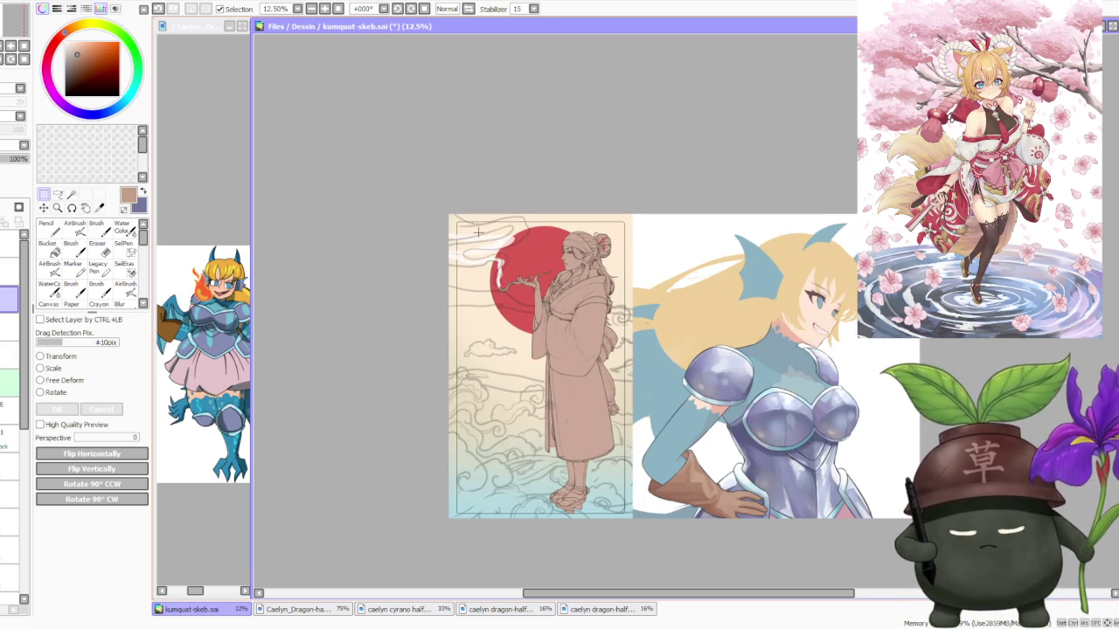
{"action": "scroll", "coordinate": [847, 360], "scroll_direction": "up", "scroll_amount": 1}
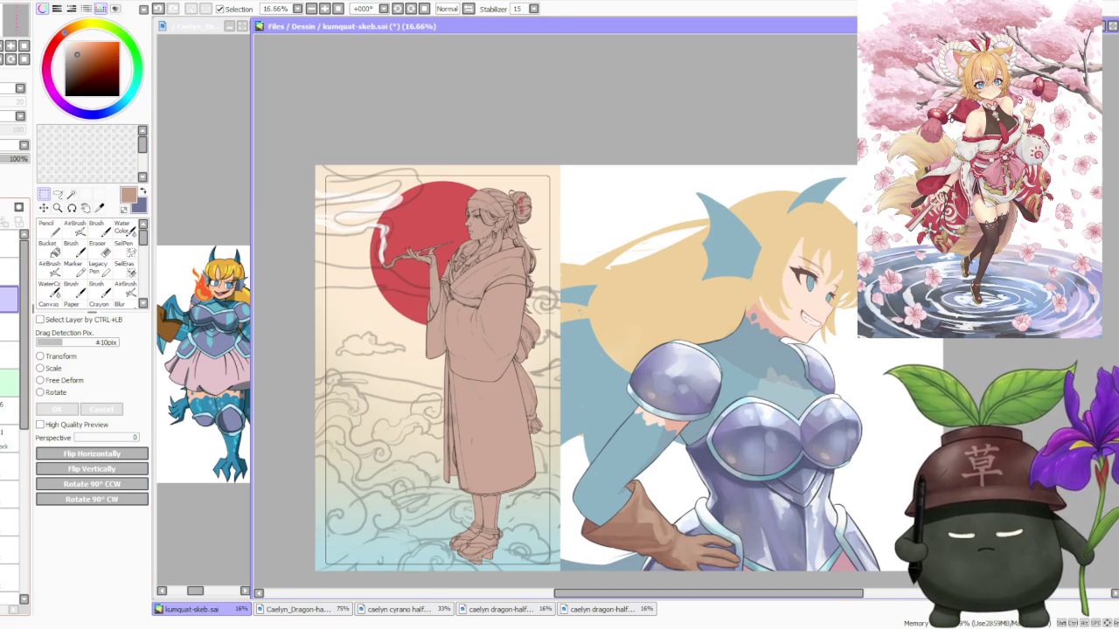
{"action": "left_click_drag", "start_coordinate": [603, 223], "coordinate": [553, 185]}
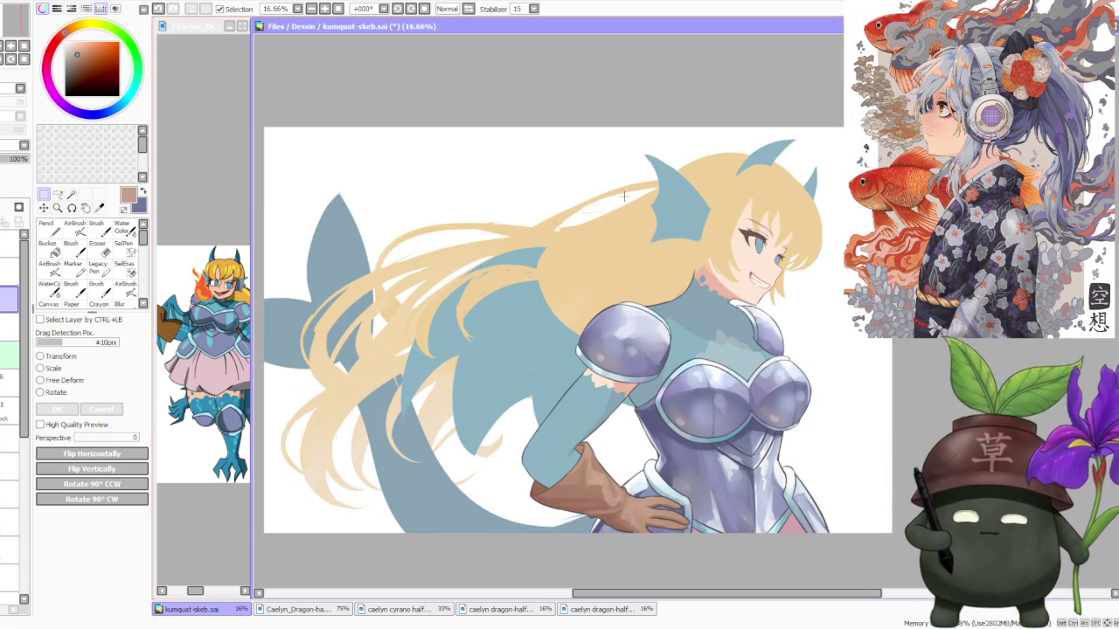
Adjust the zoom to frame the dragon girl's full hair and tail.
{"action": "scroll", "coordinate": [620, 236], "scroll_direction": "down", "scroll_amount": 1}
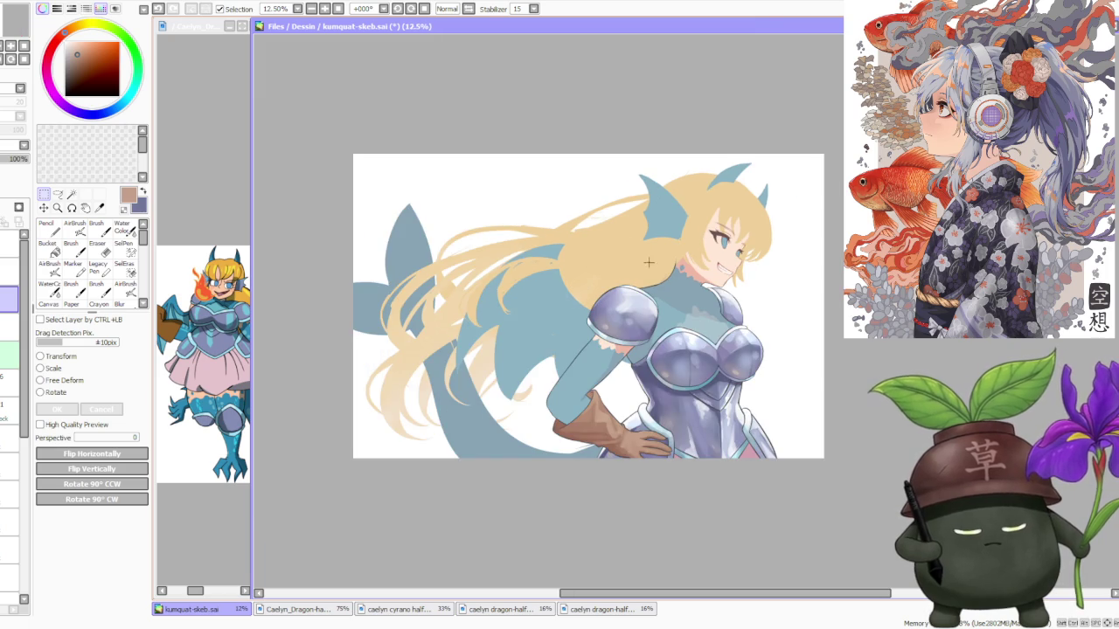
{"action": "scroll", "coordinate": [649, 262], "scroll_direction": "up", "scroll_amount": 1}
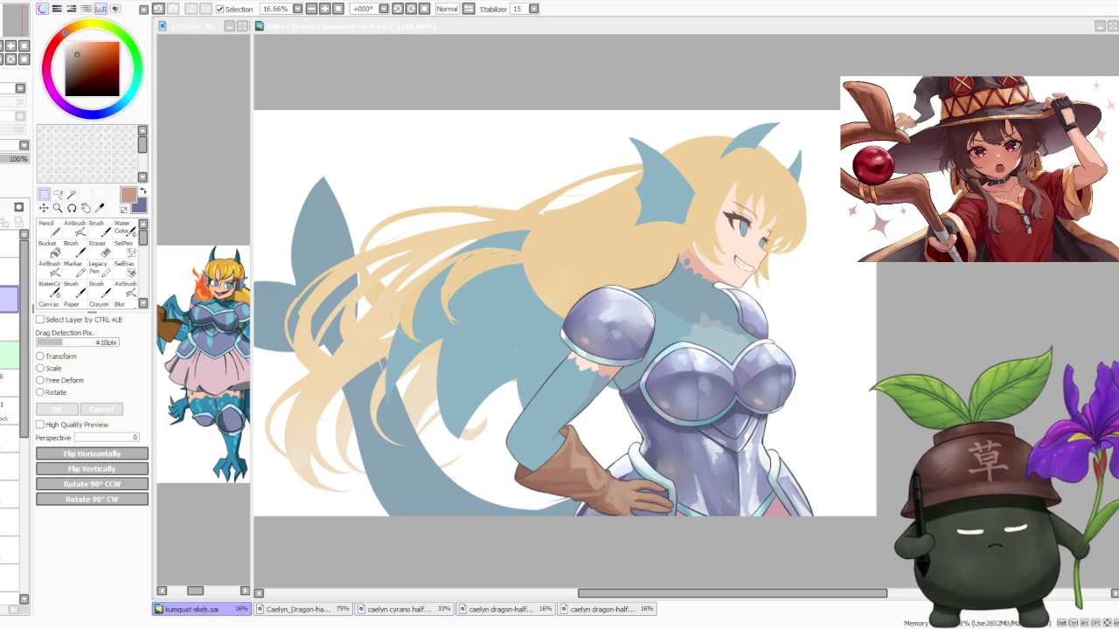
Make the grey sketch layer visible over the hair, then zoom out to check it.
{"action": "key", "text": "ctrl+minus"}
{"action": "key", "text": "ctrl+plus"}
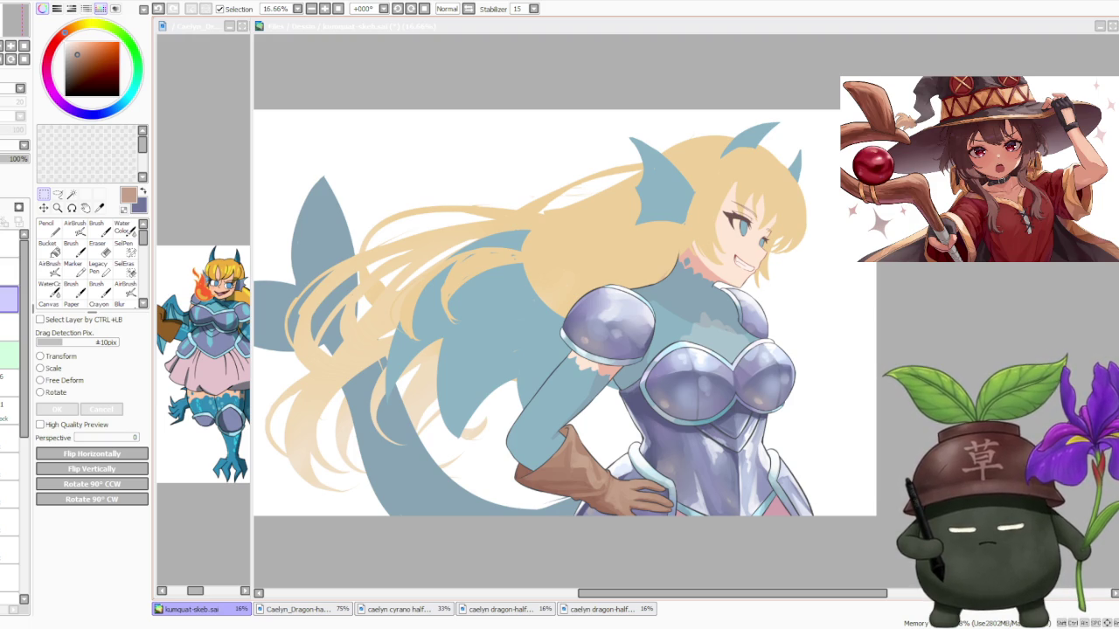
{"action": "left_click", "coordinate": [9, 244]}
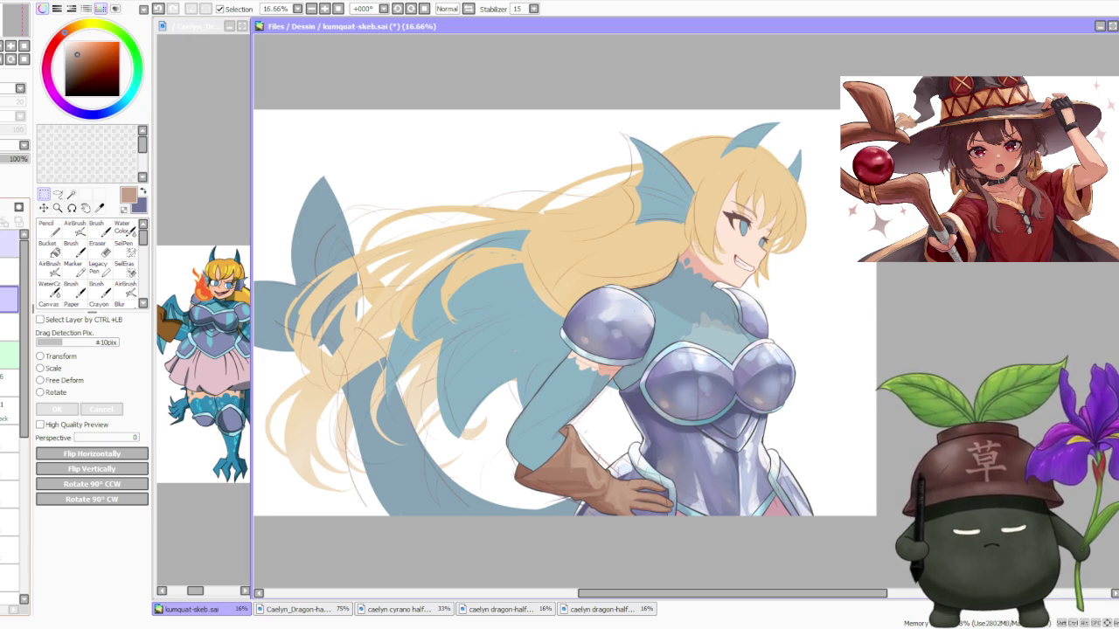
{"action": "scroll", "coordinate": [691, 171], "scroll_direction": "down", "scroll_amount": 1}
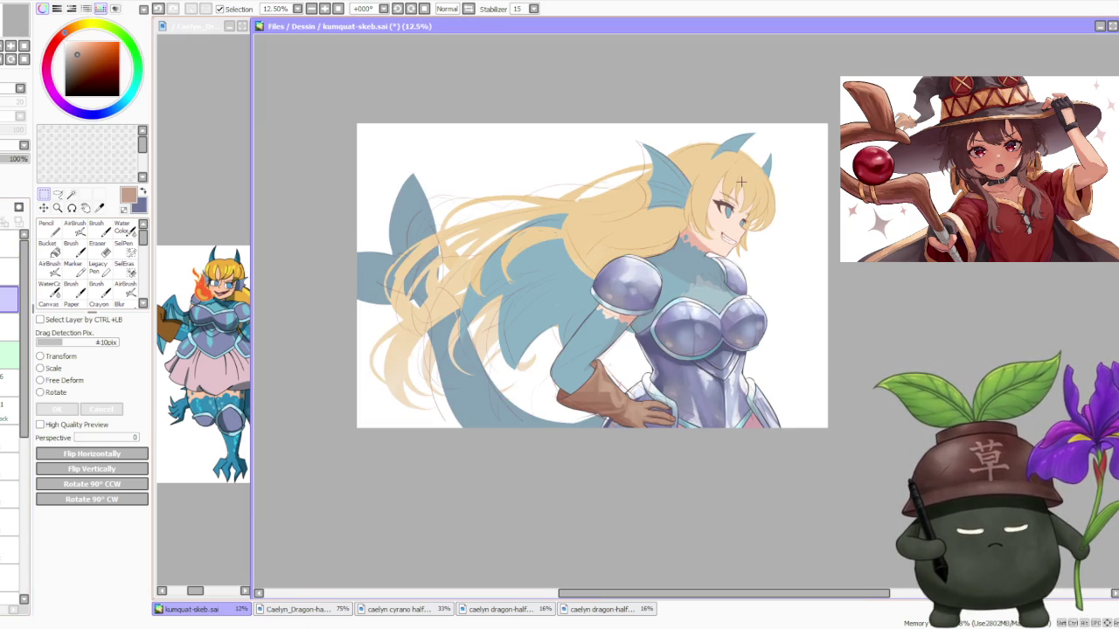
{"action": "scroll", "coordinate": [740, 182], "scroll_direction": "down", "scroll_amount": 1}
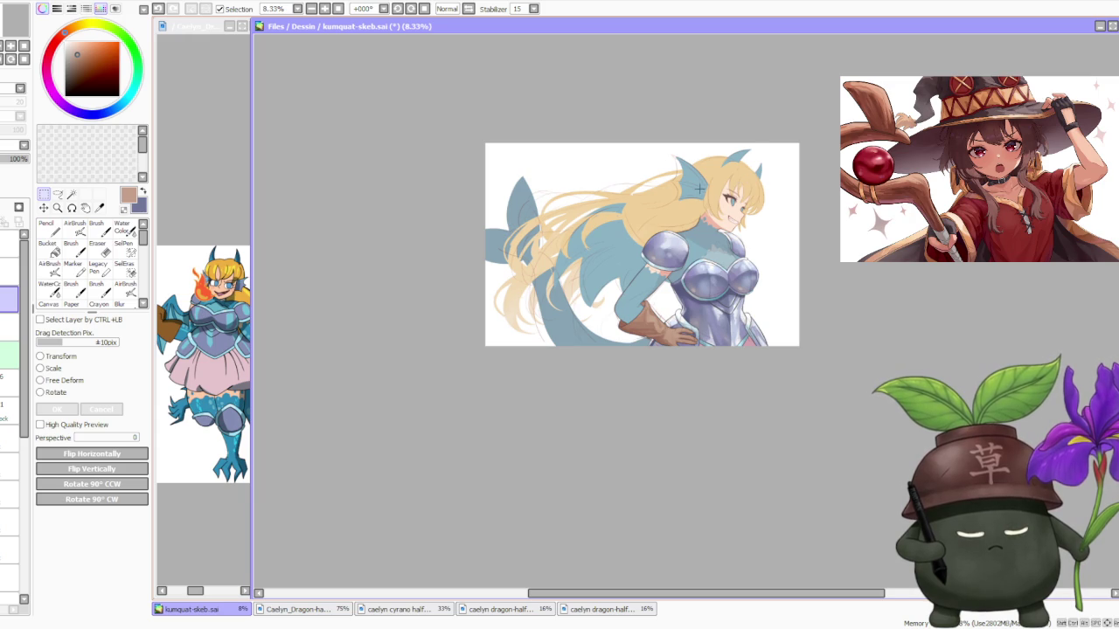
{"action": "scroll", "coordinate": [722, 186], "scroll_direction": "up", "scroll_amount": 1}
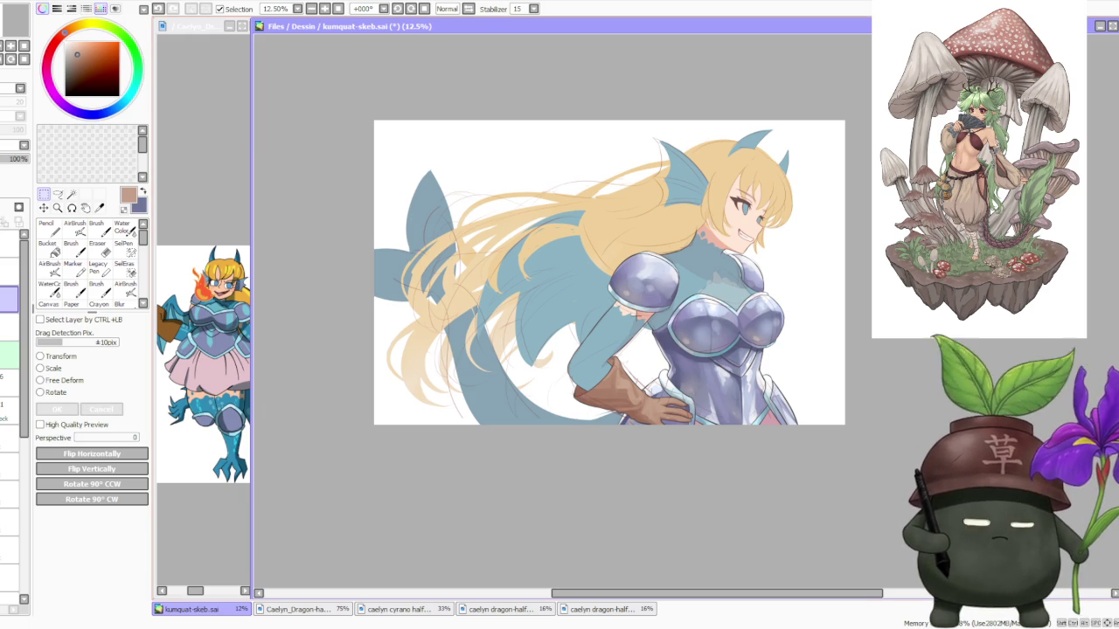
Bring the moonlit night-scene canvas to the front and zoom out to see it whole.
{"action": "scroll", "coordinate": [650, 299], "scroll_direction": "up", "scroll_amount": 1}
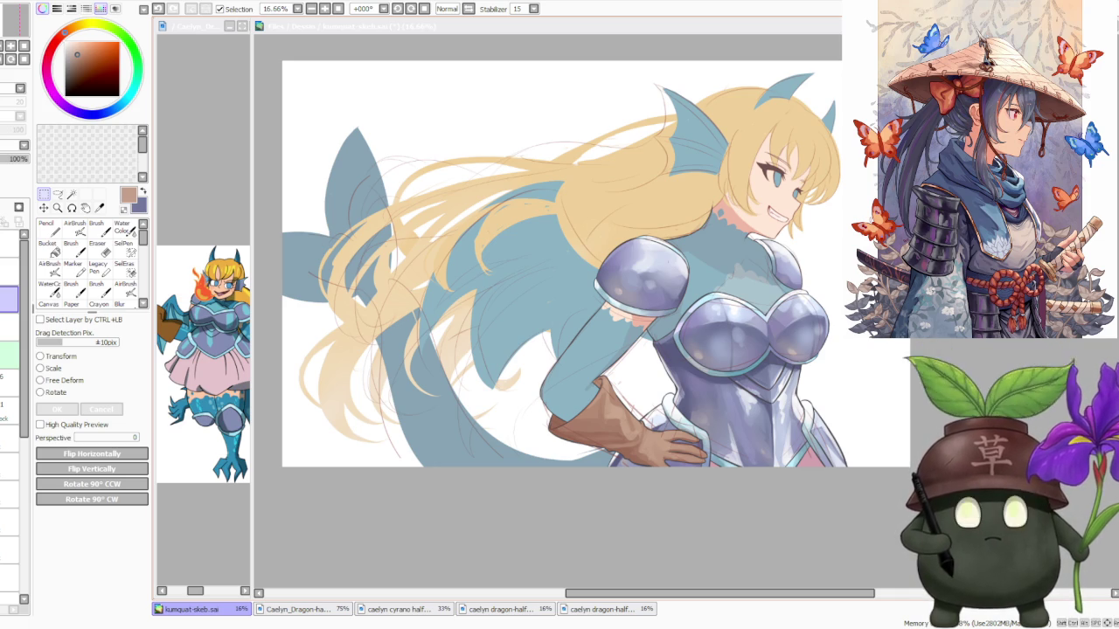
{"action": "left_click", "coordinate": [537, 542]}
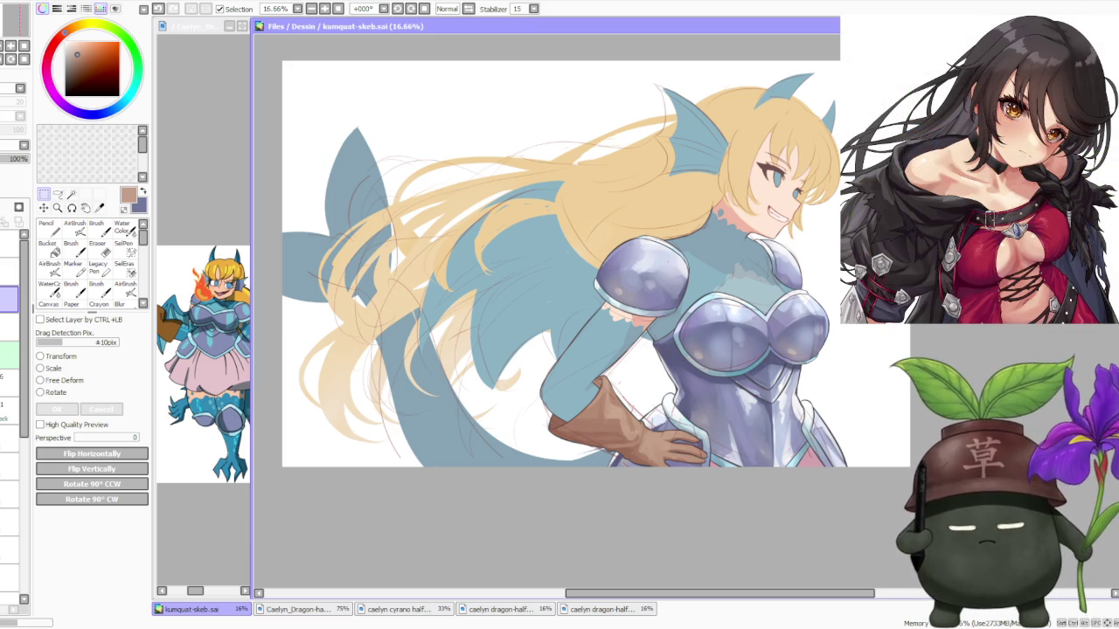
{"action": "key", "text": "minus"}
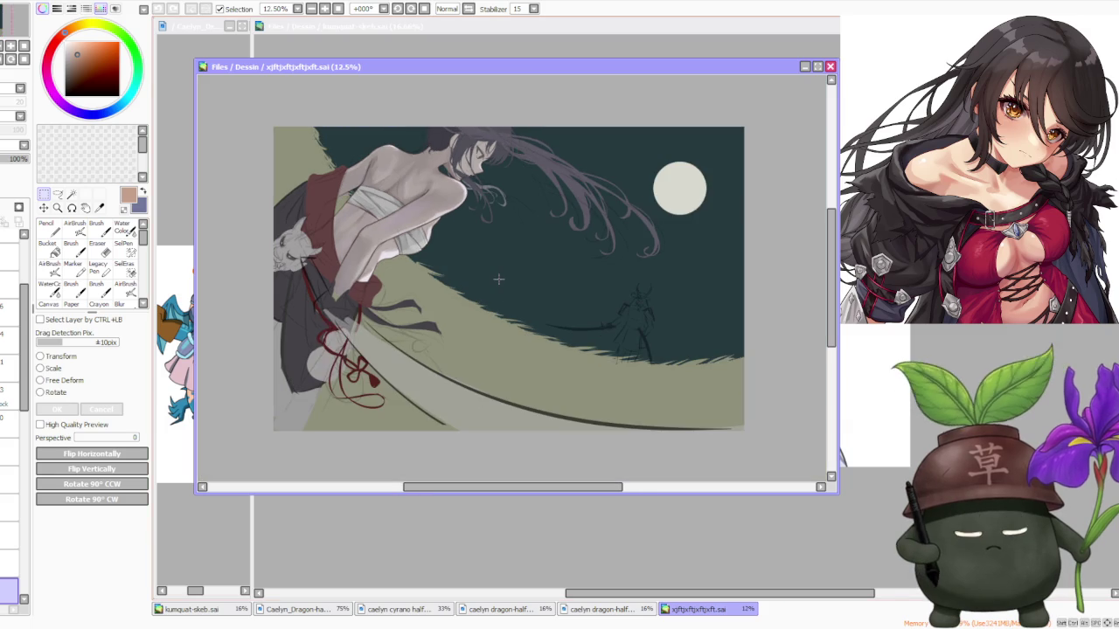
Zoom in on the night-scene figure's head and back out to inspect the piece.
{"action": "left_click_drag", "start_coordinate": [258, 132], "coordinate": [499, 318]}
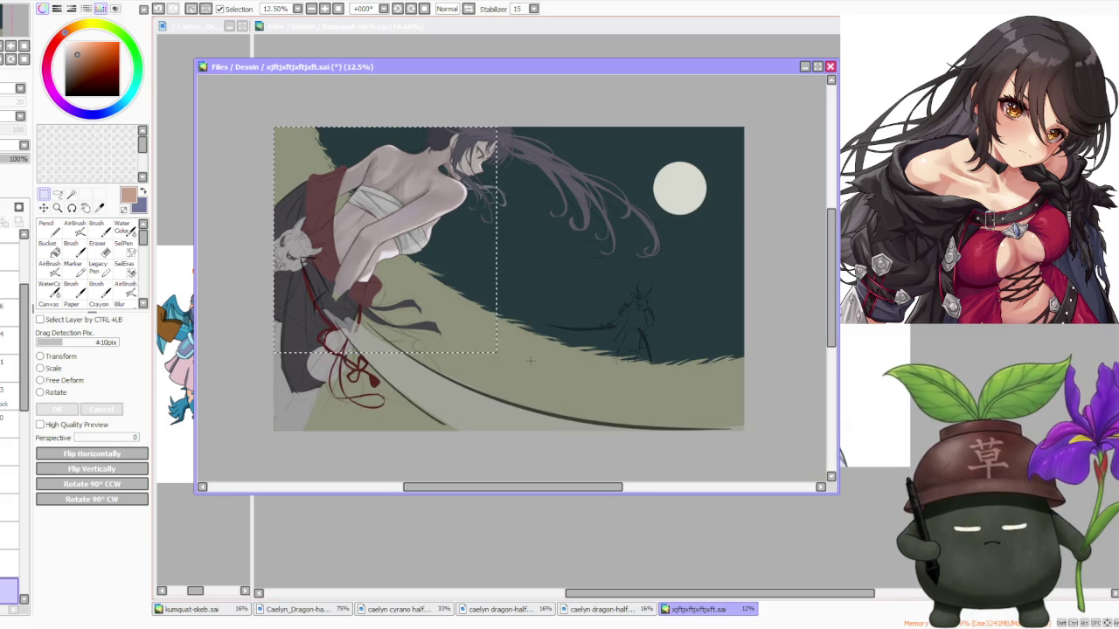
{"action": "key", "text": "minus"}
{"action": "key", "text": "minus"}
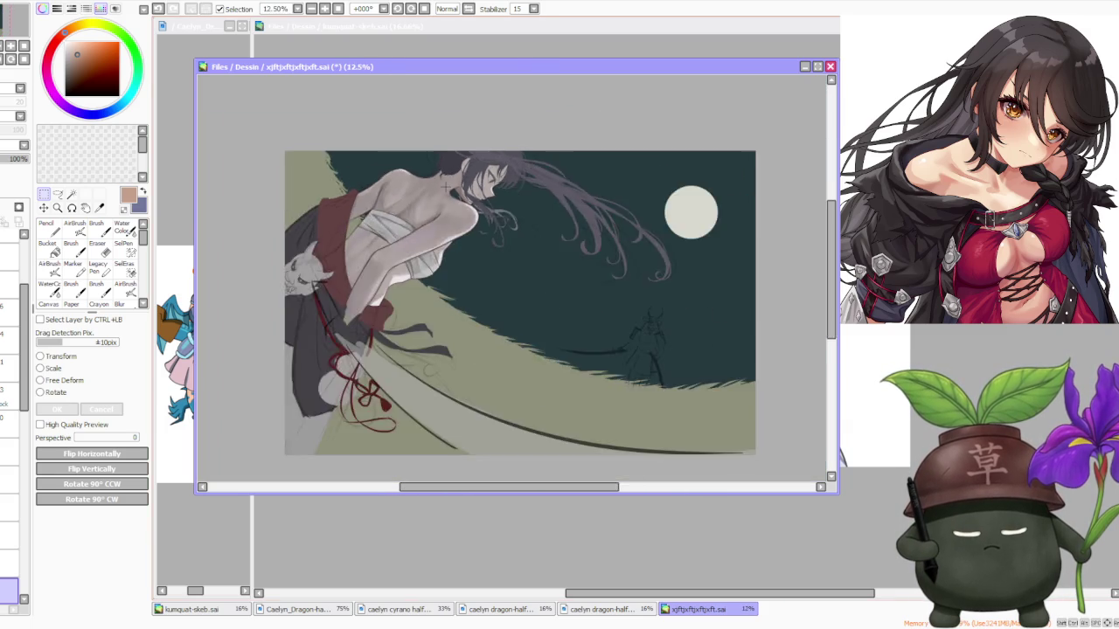
{"action": "key", "text": "minus"}
{"action": "key", "text": "minus"}
{"action": "key", "text": "plus"}
{"action": "key", "text": "plus"}
{"action": "key", "text": "plus"}
{"action": "key", "text": "plus"}
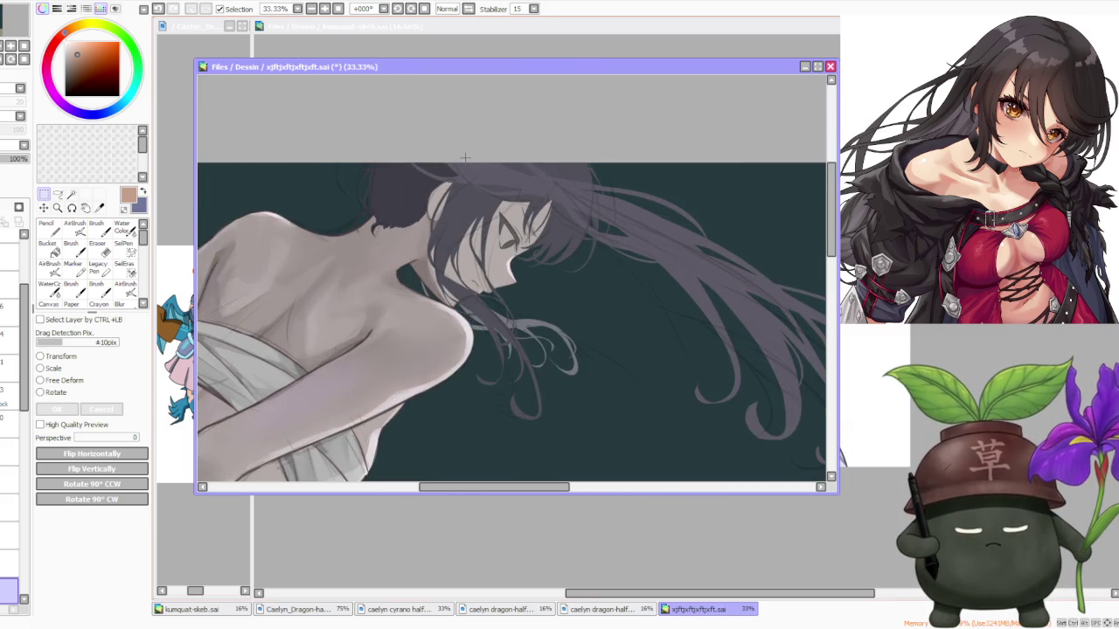
{"action": "key", "text": "minus"}
{"action": "key", "text": "minus"}
{"action": "key", "text": "minus"}
{"action": "scroll", "coordinate": [405, 199], "scroll_direction": "up", "scroll_amount": 4}
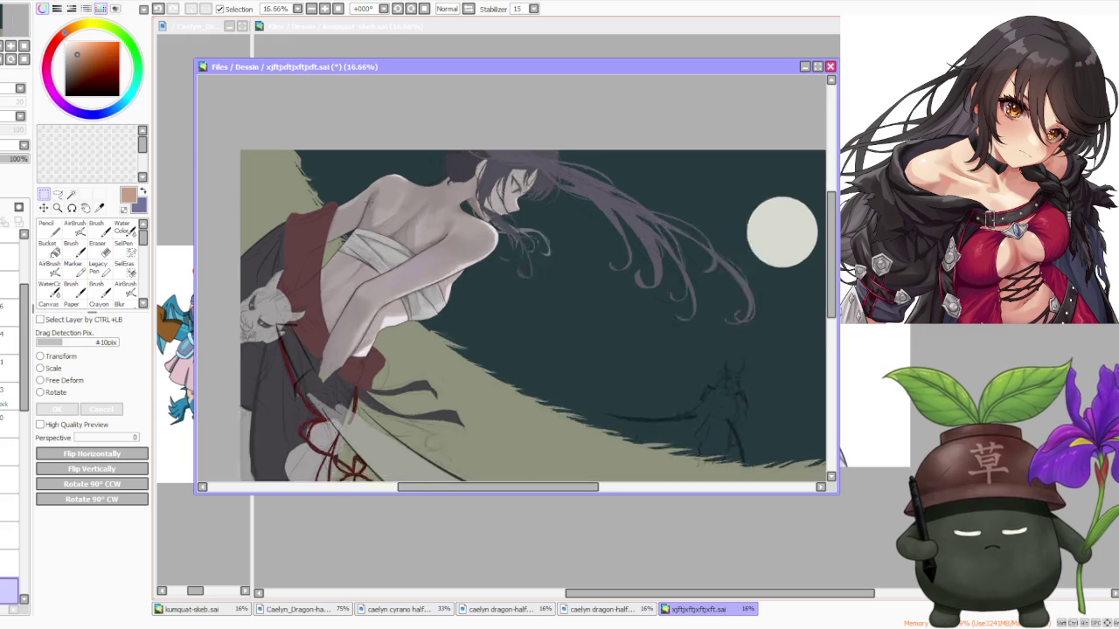
{"action": "scroll", "coordinate": [405, 200], "scroll_direction": "up", "scroll_amount": 4}
{"action": "scroll", "coordinate": [406, 199], "scroll_direction": "up", "scroll_amount": 4}
Select a rectangle around the shoulder, deselect with Ctrl+D, and close the night-scene document.
{"action": "left_click_drag", "start_coordinate": [330, 121], "coordinate": [489, 364]}
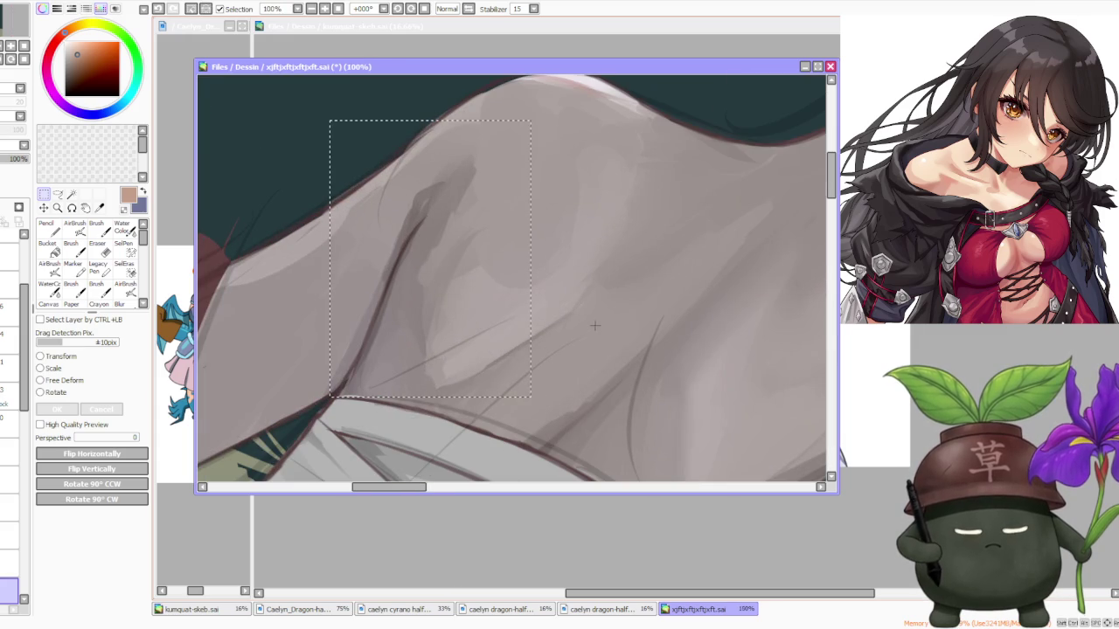
{"action": "scroll", "coordinate": [631, 330], "scroll_direction": "down", "scroll_amount": 5}
{"action": "scroll", "coordinate": [631, 331], "scroll_direction": "down", "scroll_amount": 1}
{"action": "scroll", "coordinate": [631, 330], "scroll_direction": "up", "scroll_amount": 1}
{"action": "scroll", "coordinate": [631, 330], "scroll_direction": "up", "scroll_amount": 1}
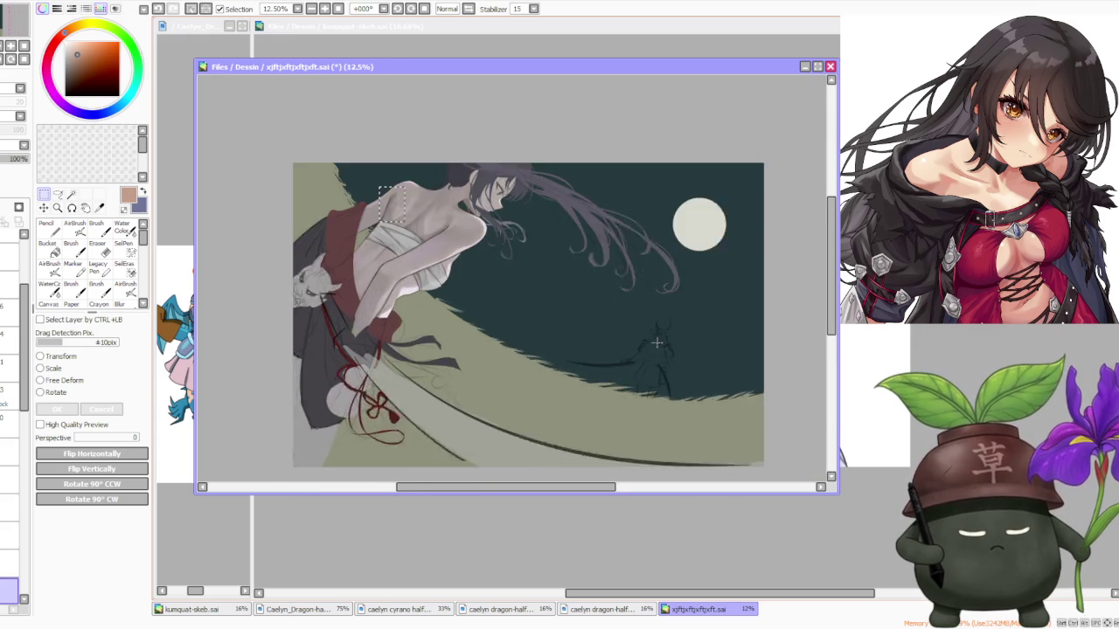
{"action": "scroll", "coordinate": [631, 331], "scroll_direction": "up", "scroll_amount": 2}
{"action": "scroll", "coordinate": [699, 397], "scroll_direction": "up", "scroll_amount": 3}
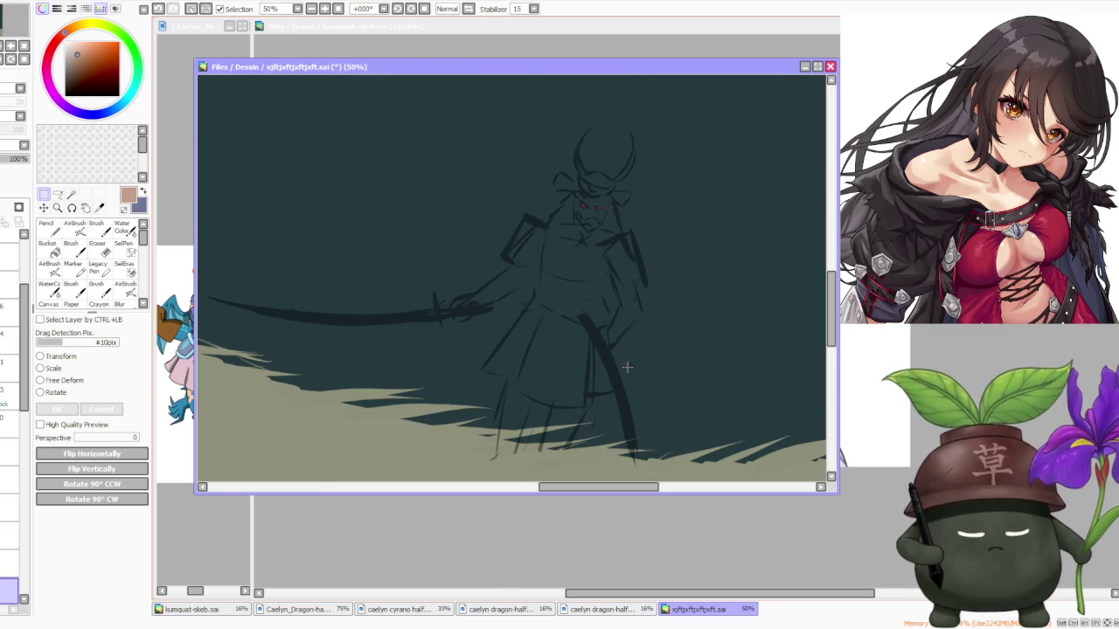
{"action": "scroll", "coordinate": [626, 367], "scroll_direction": "down", "scroll_amount": 2}
{"action": "scroll", "coordinate": [627, 367], "scroll_direction": "down", "scroll_amount": 2}
{"action": "scroll", "coordinate": [369, 268], "scroll_direction": "down", "scroll_amount": 1}
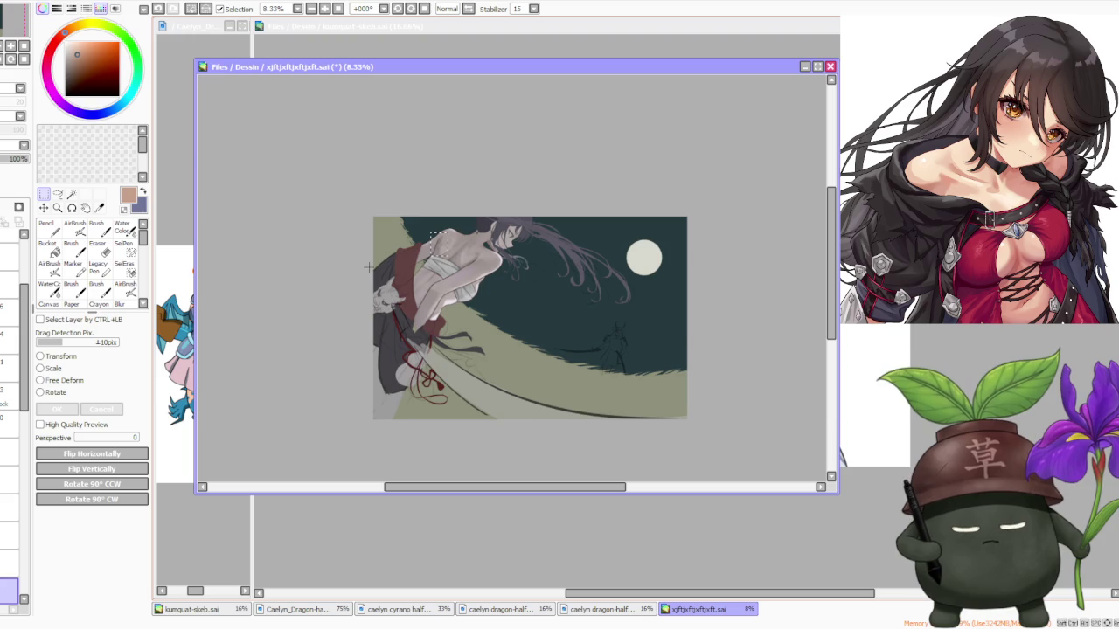
{"action": "key", "text": "ctrl+d"}
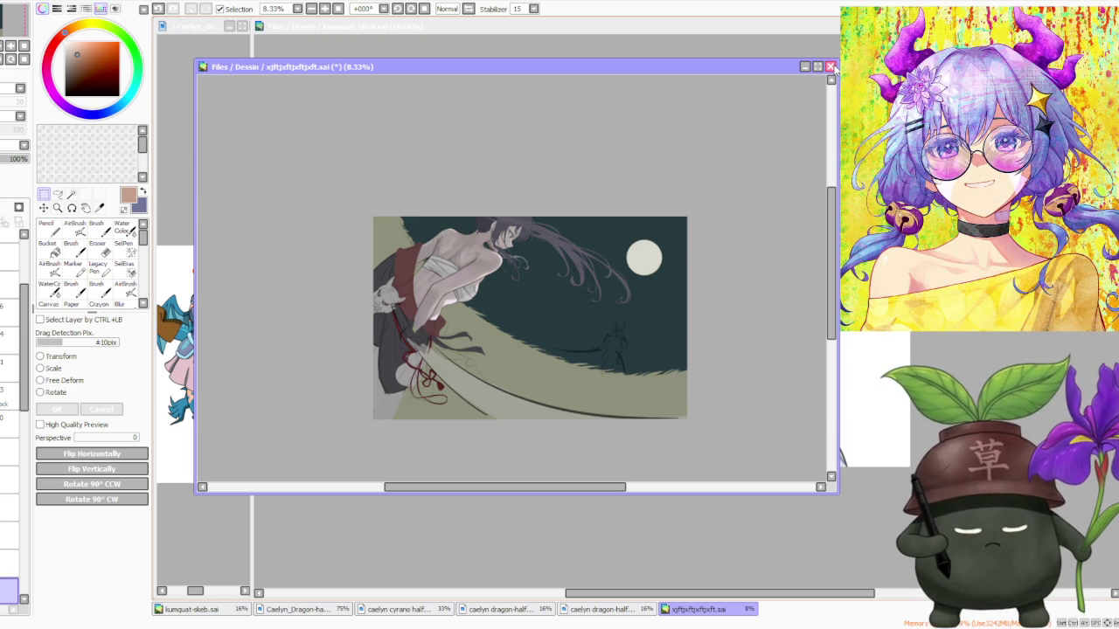
{"action": "left_click", "coordinate": [830, 67]}
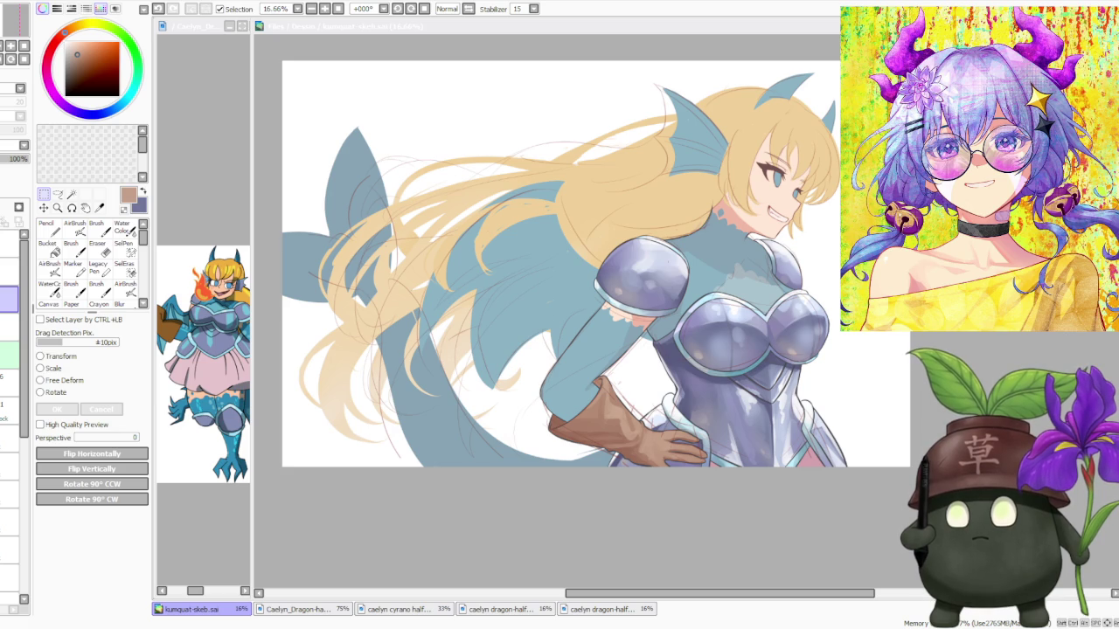
Bring the kumquat-skeb.sai dragon-girl painting back to the front.
{"action": "left_click", "coordinate": [390, 236]}
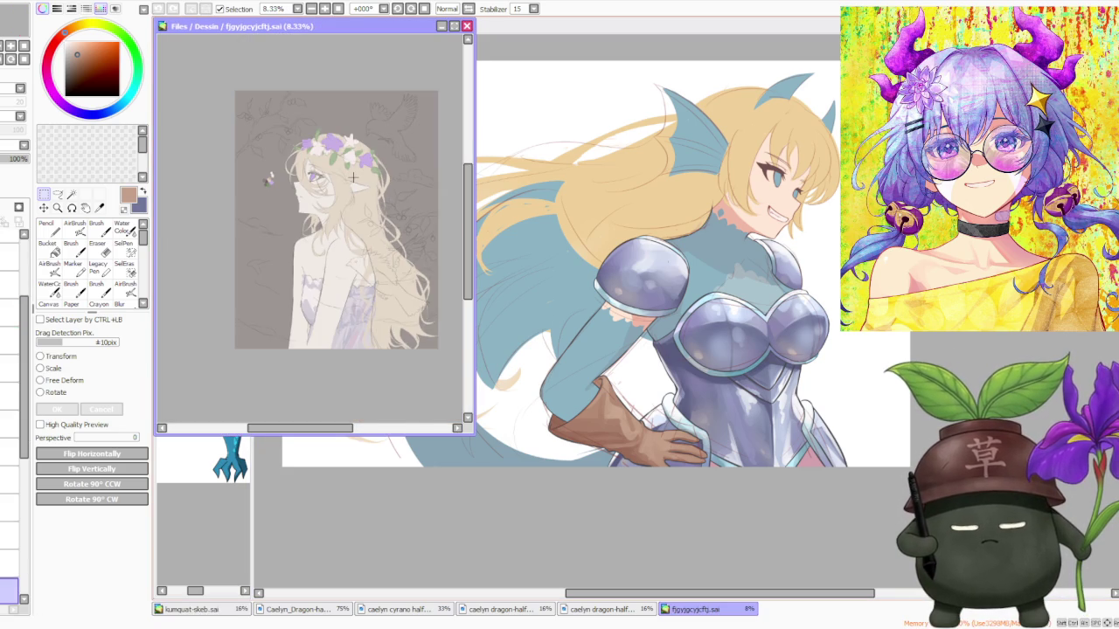
{"action": "scroll", "coordinate": [352, 177], "scroll_direction": "up", "scroll_amount": 1}
{"action": "scroll", "coordinate": [347, 181], "scroll_direction": "up", "scroll_amount": 1}
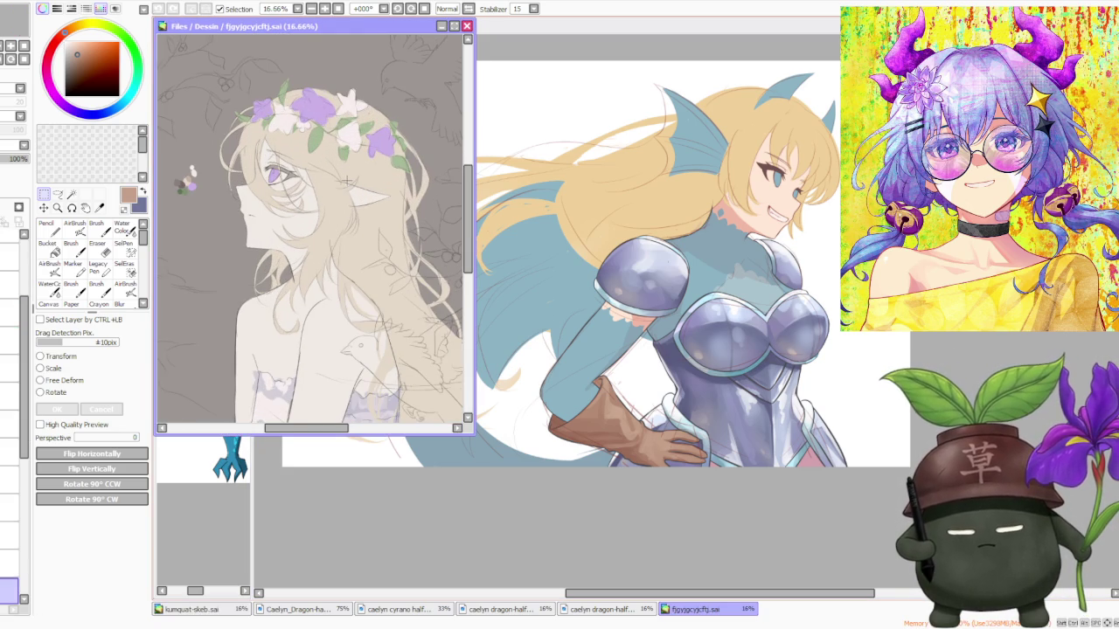
{"action": "scroll", "coordinate": [347, 181], "scroll_direction": "down", "scroll_amount": 1}
{"action": "scroll", "coordinate": [349, 184], "scroll_direction": "down", "scroll_amount": 1}
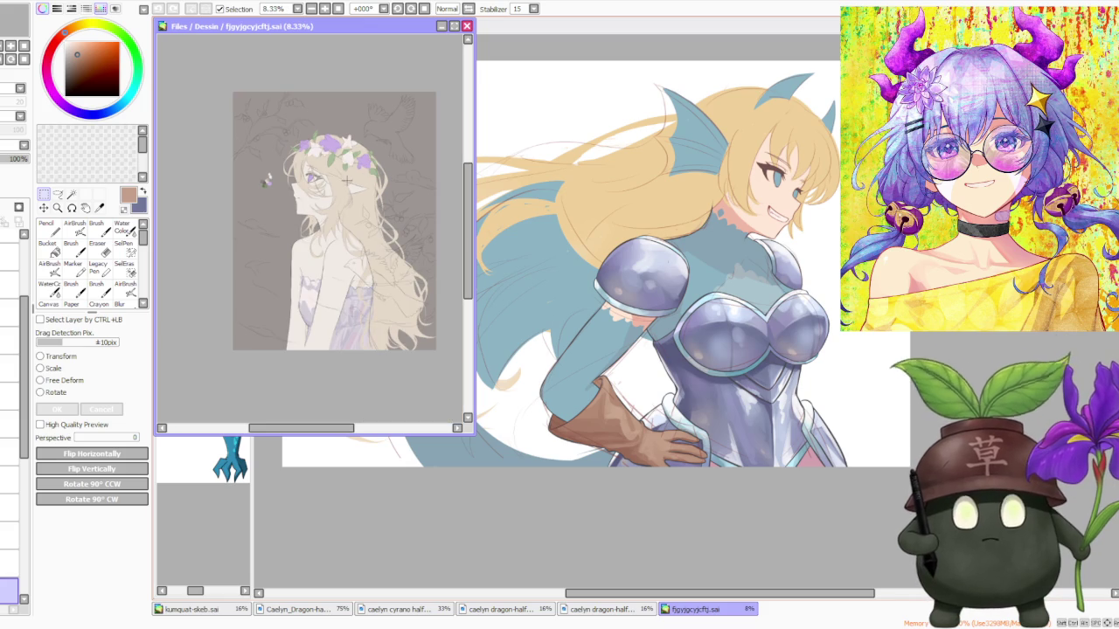
{"action": "scroll", "coordinate": [354, 201], "scroll_direction": "up", "scroll_amount": 1}
{"action": "scroll", "coordinate": [354, 201], "scroll_direction": "up", "scroll_amount": 1}
{"action": "scroll", "coordinate": [354, 201], "scroll_direction": "up", "scroll_amount": 1}
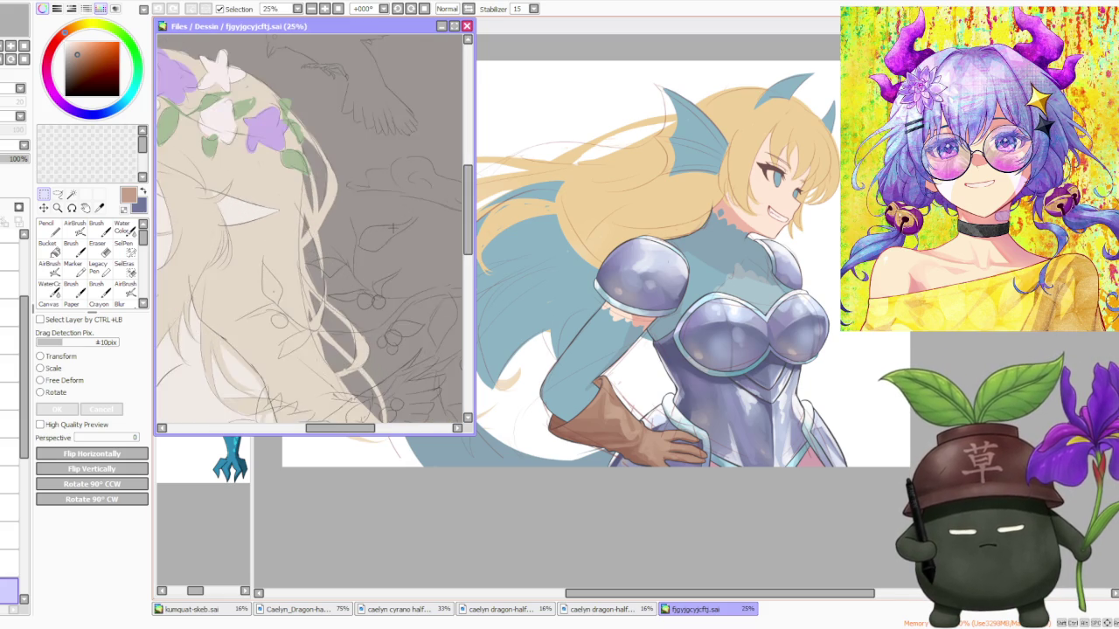
{"action": "scroll", "coordinate": [354, 201], "scroll_direction": "down", "scroll_amount": 3}
{"action": "scroll", "coordinate": [355, 201], "scroll_direction": "up", "scroll_amount": 3}
{"action": "scroll", "coordinate": [308, 221], "scroll_direction": "down", "scroll_amount": 1}
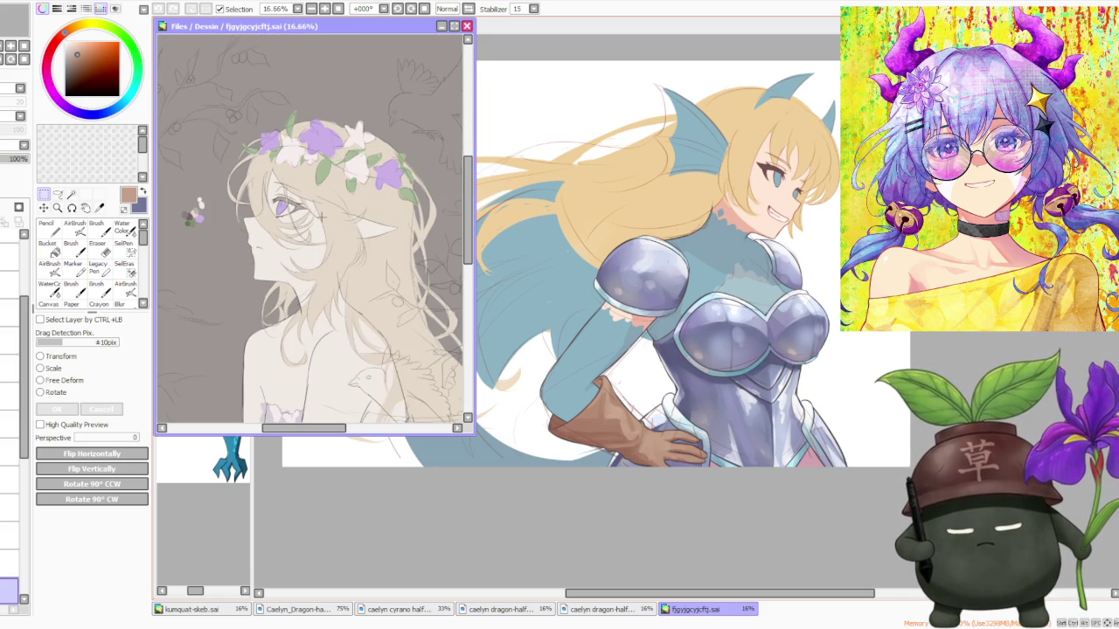
{"action": "scroll", "coordinate": [321, 217], "scroll_direction": "down", "scroll_amount": 3}
{"action": "scroll", "coordinate": [321, 217], "scroll_direction": "up", "scroll_amount": 3}
{"action": "scroll", "coordinate": [334, 312], "scroll_direction": "down", "scroll_amount": 3}
{"action": "scroll", "coordinate": [347, 147], "scroll_direction": "up", "scroll_amount": 2}
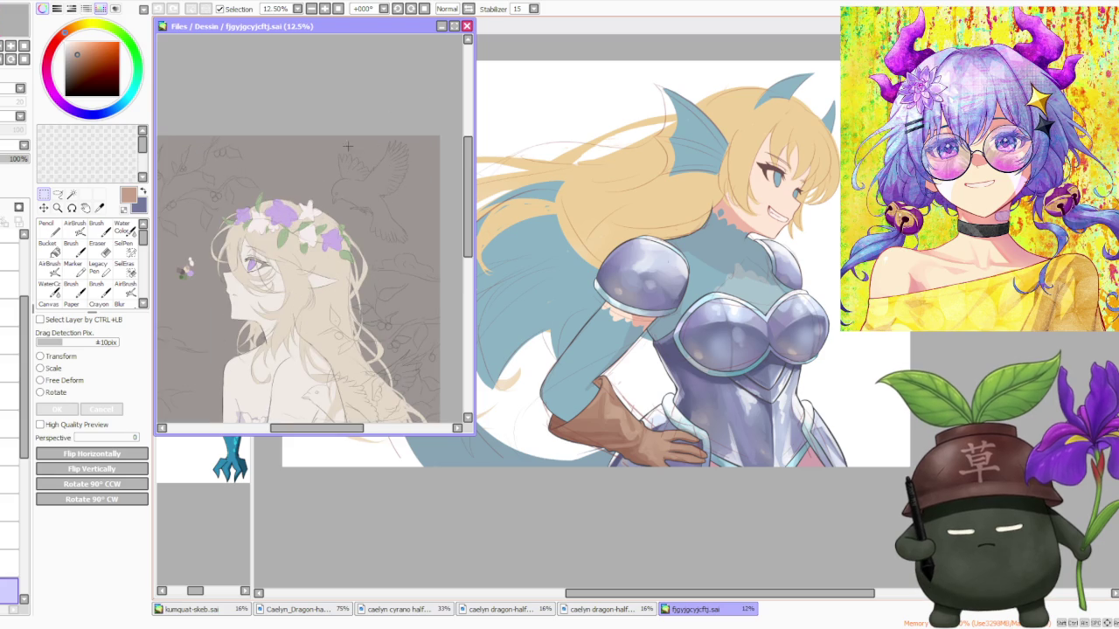
{"action": "scroll", "coordinate": [344, 138], "scroll_direction": "down", "scroll_amount": 1}
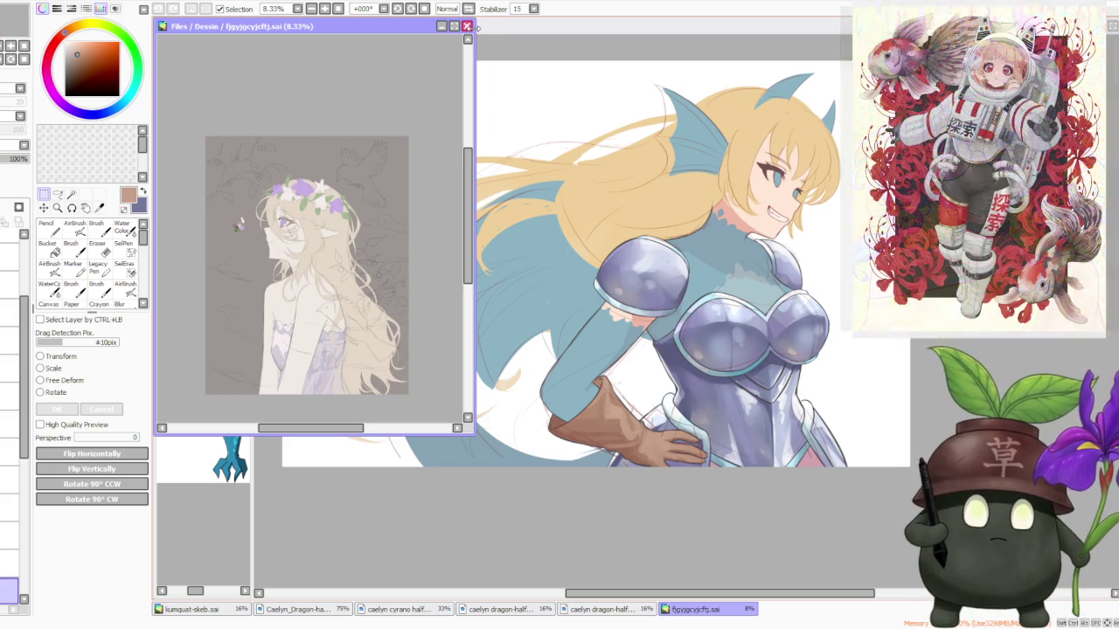
{"action": "left_click", "coordinate": [468, 27]}
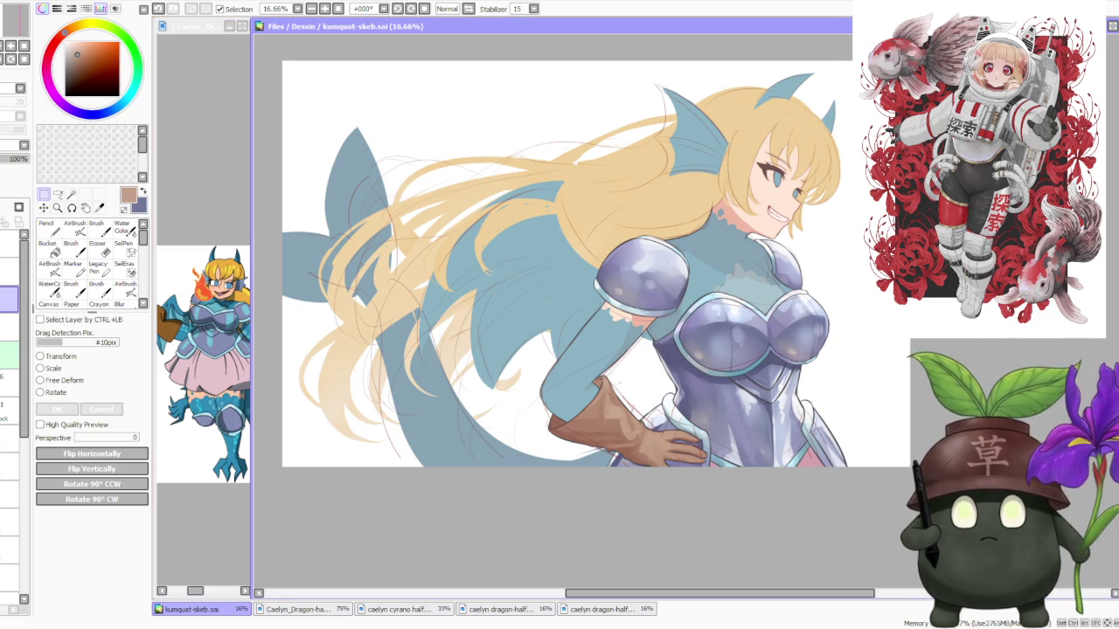
Pick a slightly darker muted pink and select a different layer in the Layer panel.
{"action": "key", "text": "alt+Tab"}
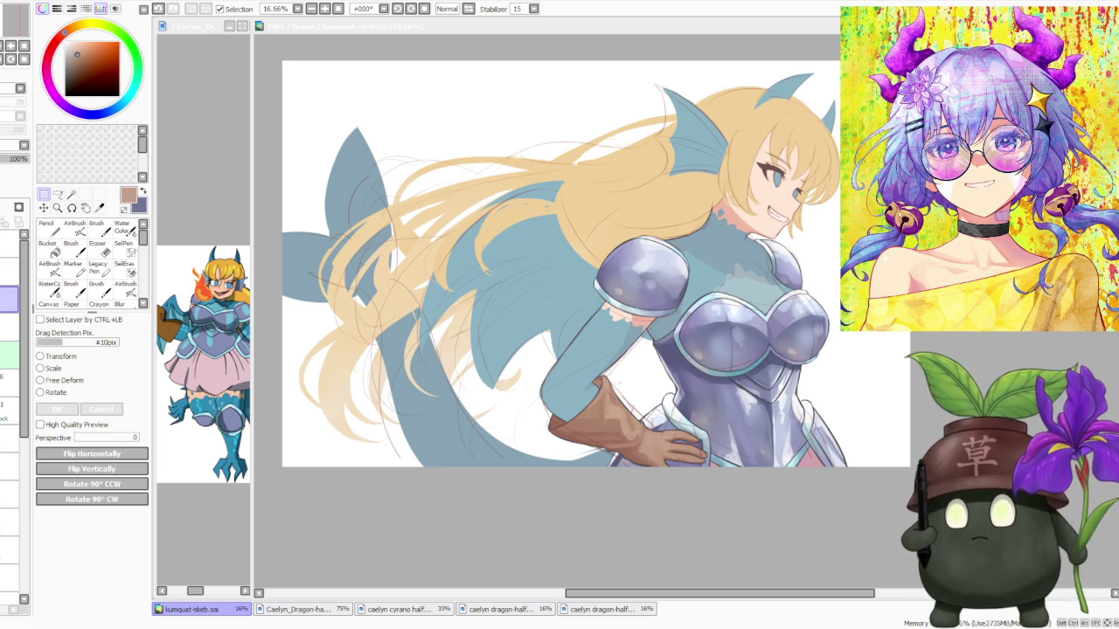
{"action": "scroll", "coordinate": [560, 262], "scroll_direction": "right", "scroll_amount": 2}
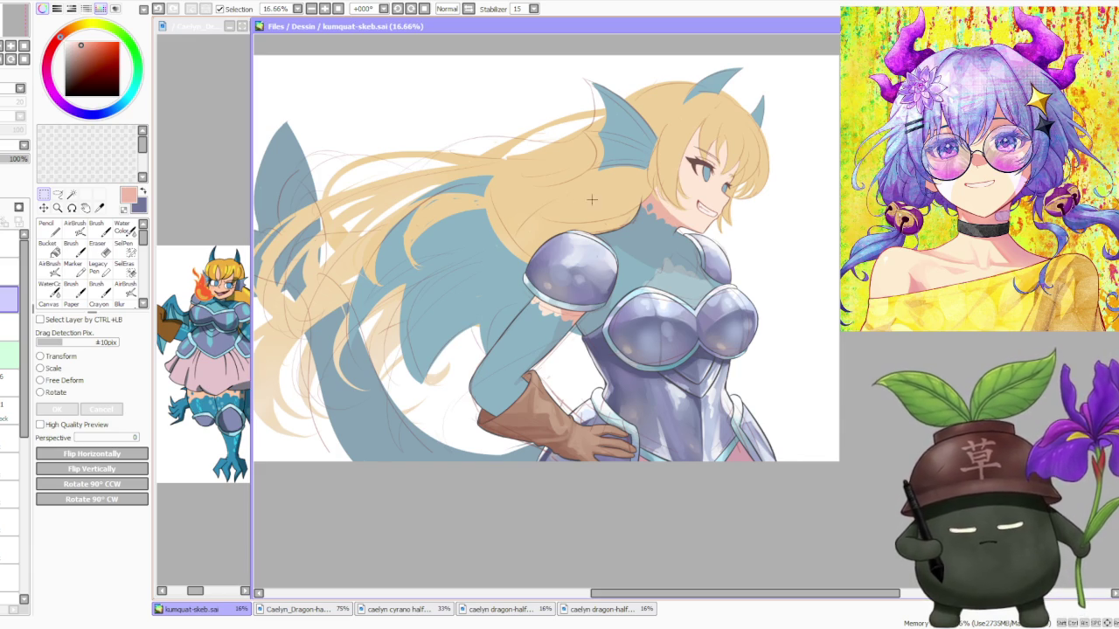
{"action": "scroll", "coordinate": [25, 420], "scroll_direction": "down", "scroll_amount": 3}
{"action": "scroll", "coordinate": [26, 434], "scroll_direction": "down", "scroll_amount": 3}
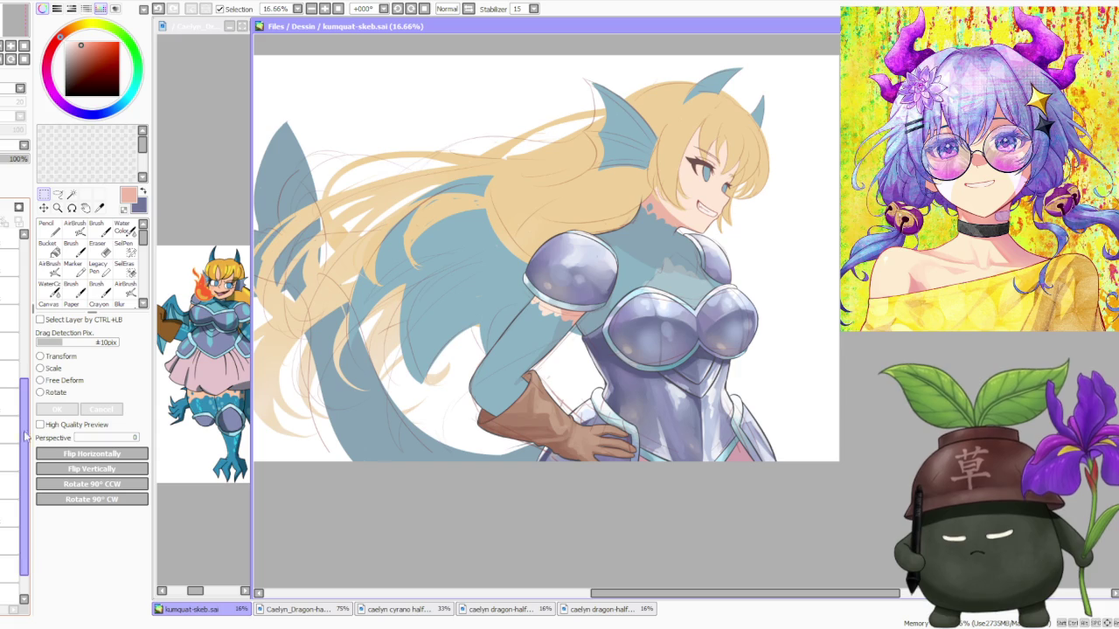
{"action": "left_click_drag", "start_coordinate": [83, 44], "coordinate": [84, 45]}
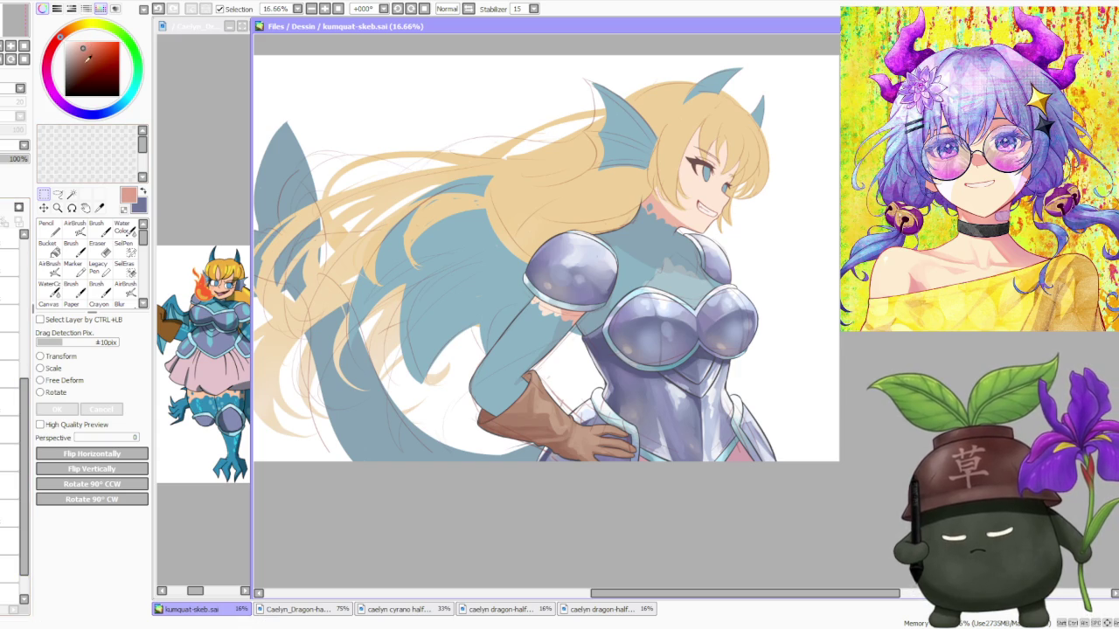
{"action": "scroll", "coordinate": [27, 590], "scroll_direction": "down", "scroll_amount": 2}
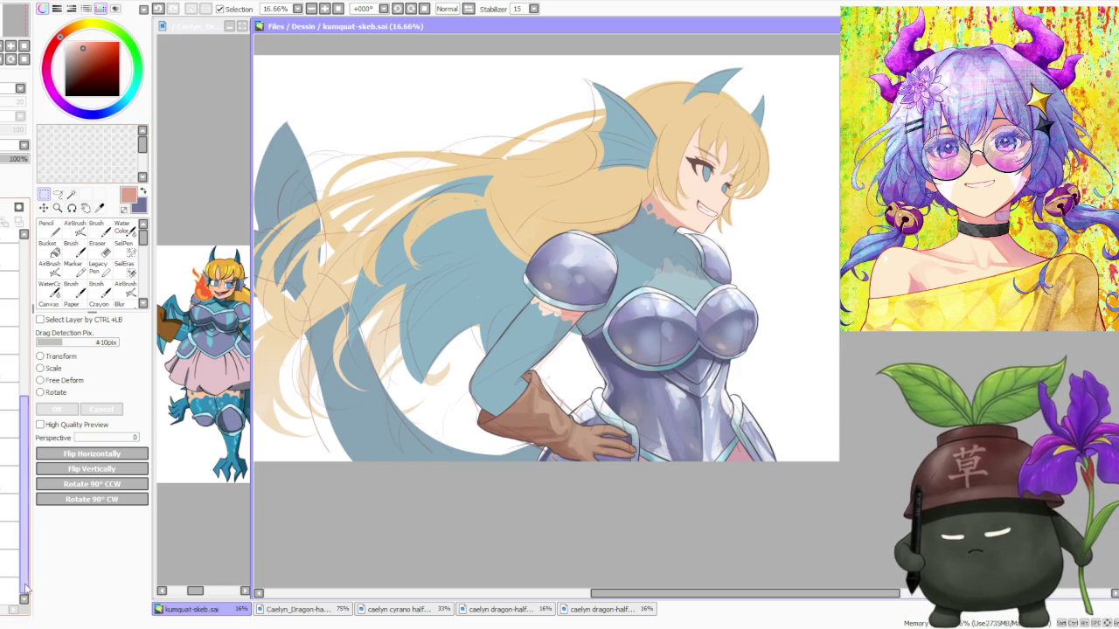
{"action": "left_click", "coordinate": [11, 564]}
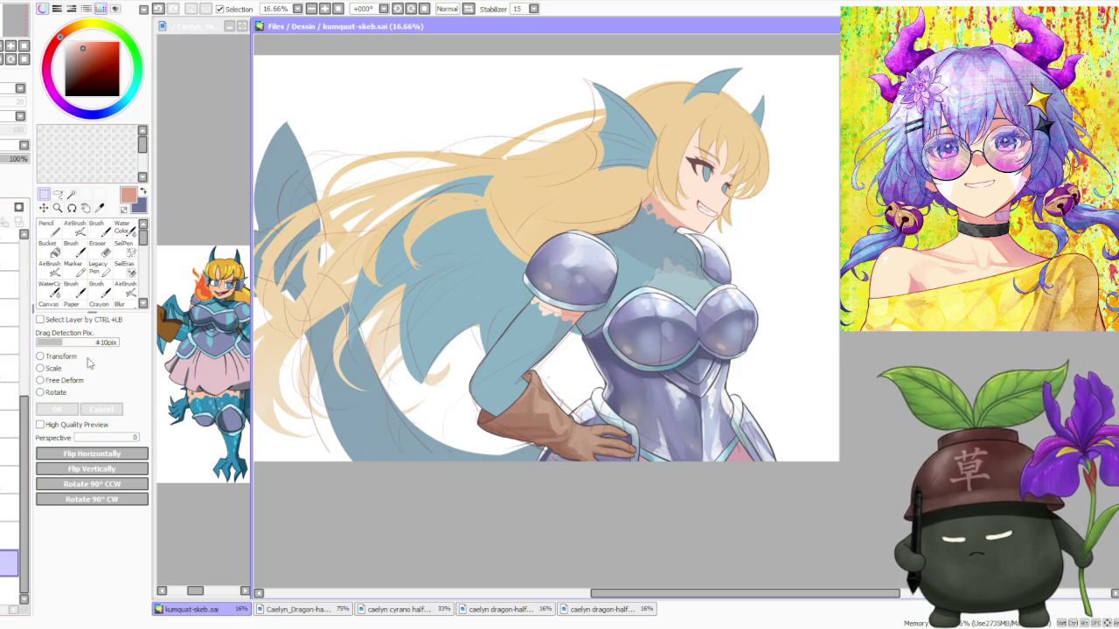
On a higher layer, smooth the shoulder shading with a size-500 brush, then set Blending to 0.
{"action": "key", "text": "b"}
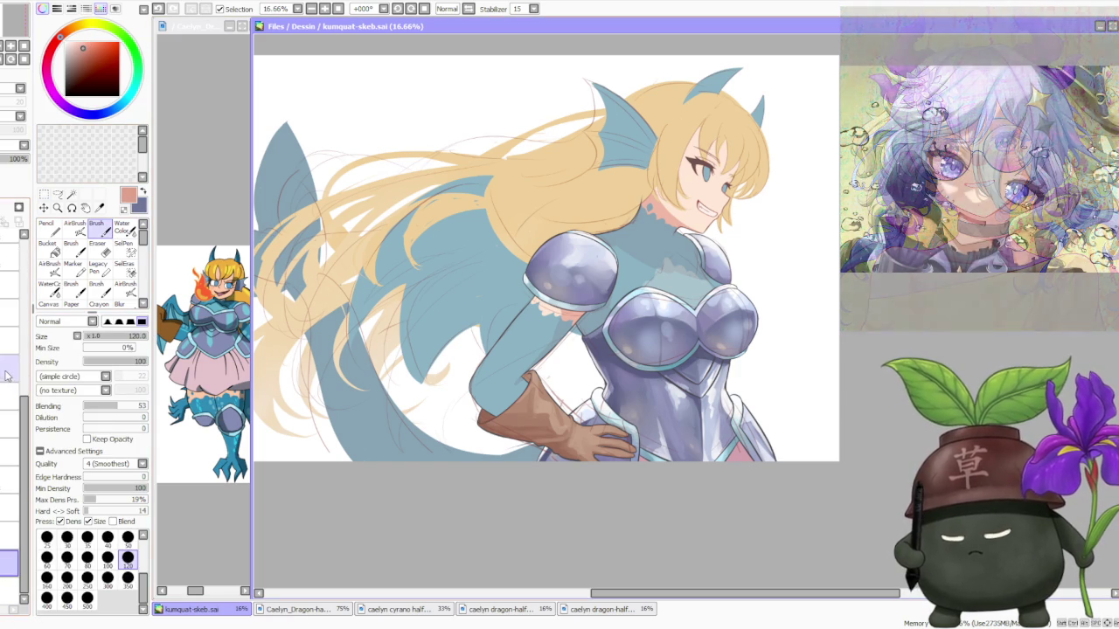
{"action": "left_click", "coordinate": [8, 372]}
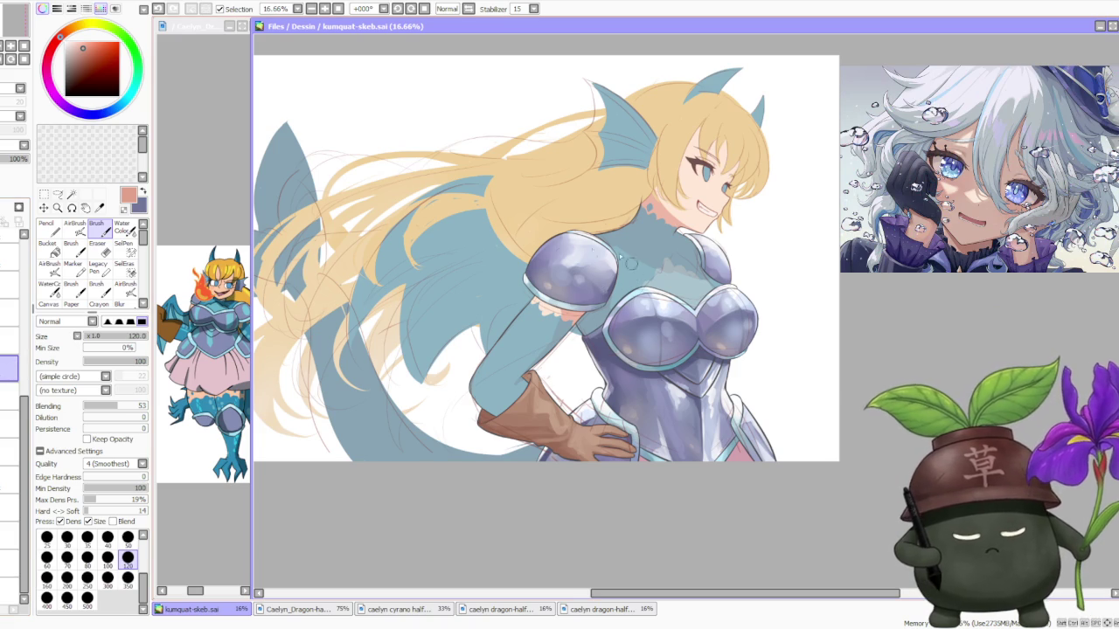
{"action": "left_click", "coordinate": [87, 598]}
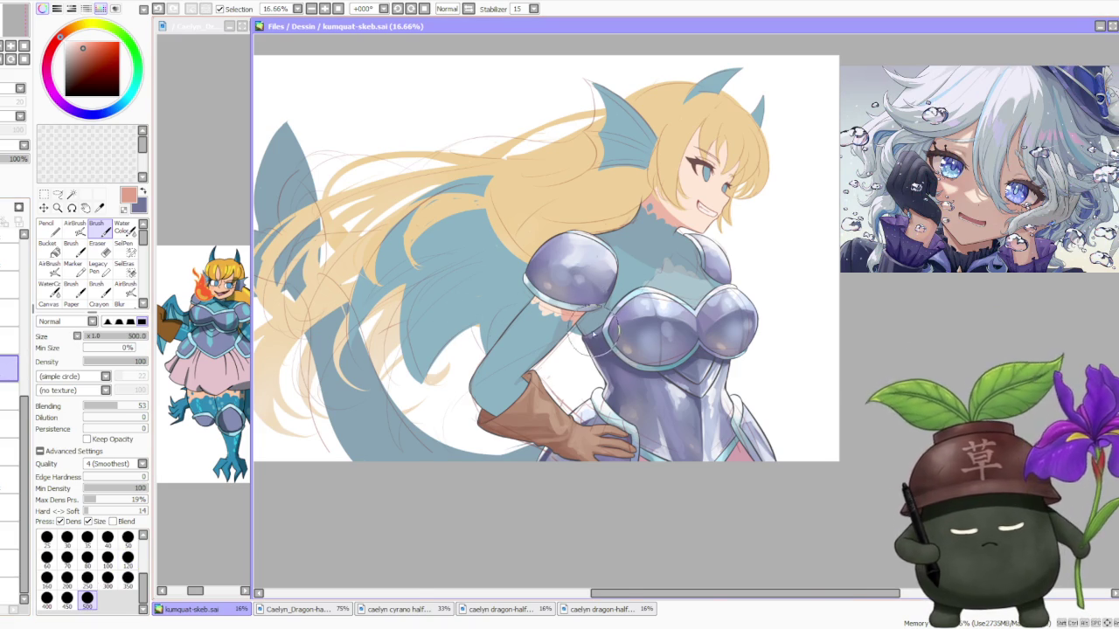
{"action": "scroll", "coordinate": [586, 323], "scroll_direction": "up", "scroll_amount": 2}
{"action": "left_click_drag", "start_coordinate": [573, 319], "coordinate": [565, 271]}
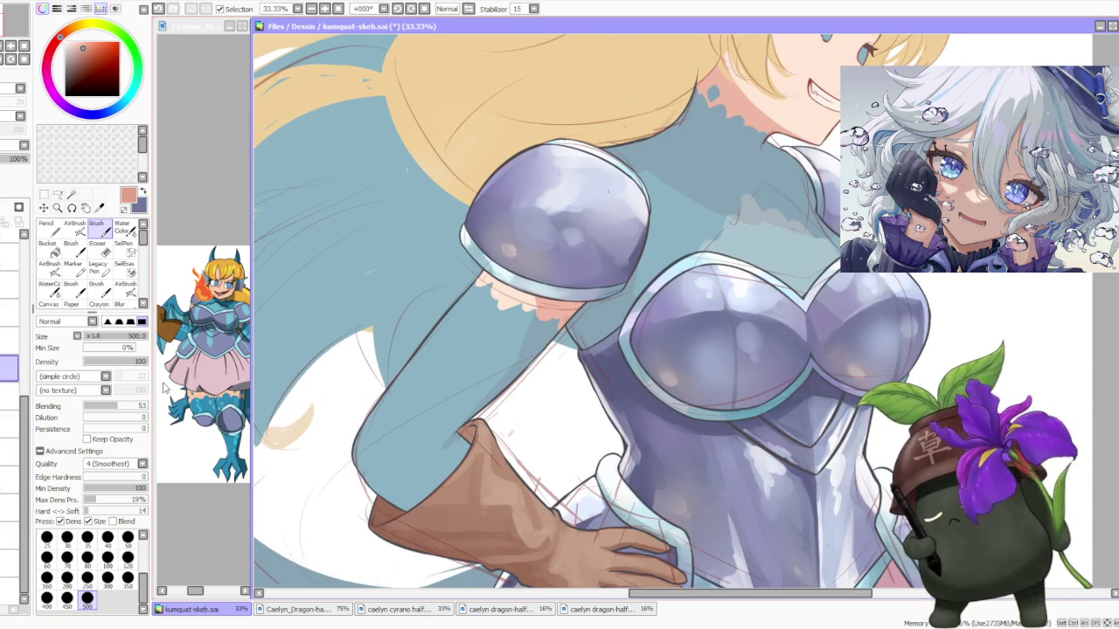
{"action": "left_click_drag", "start_coordinate": [104, 406], "coordinate": [86, 407]}
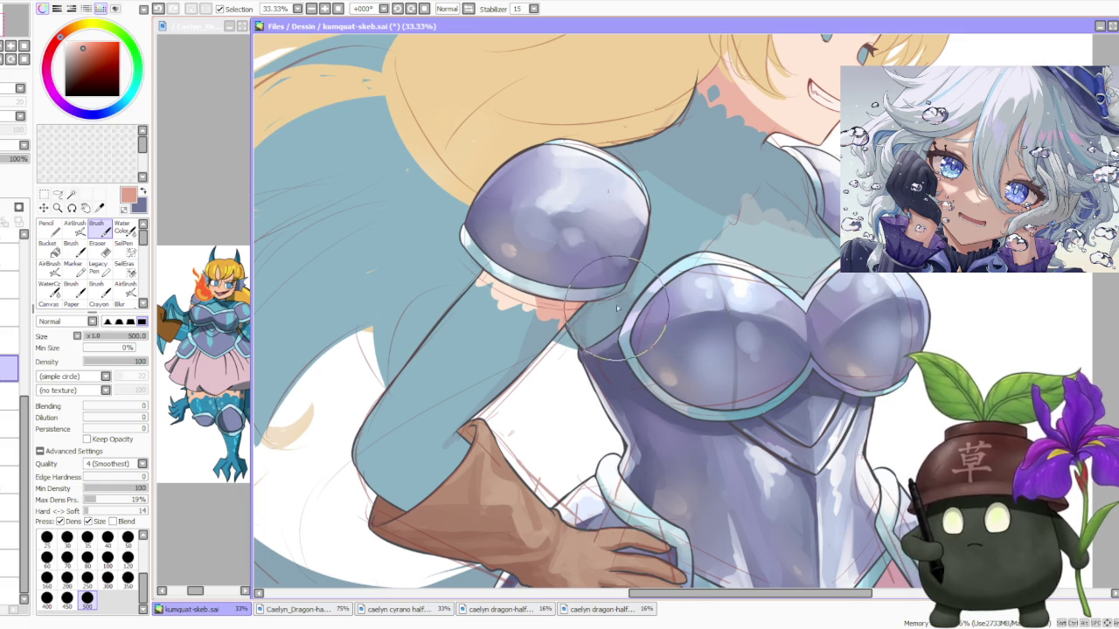
Try a darker reddish-brown near the shoulder, then undo that bad stroke.
{"action": "scroll", "coordinate": [660, 189], "scroll_direction": "down", "scroll_amount": 2}
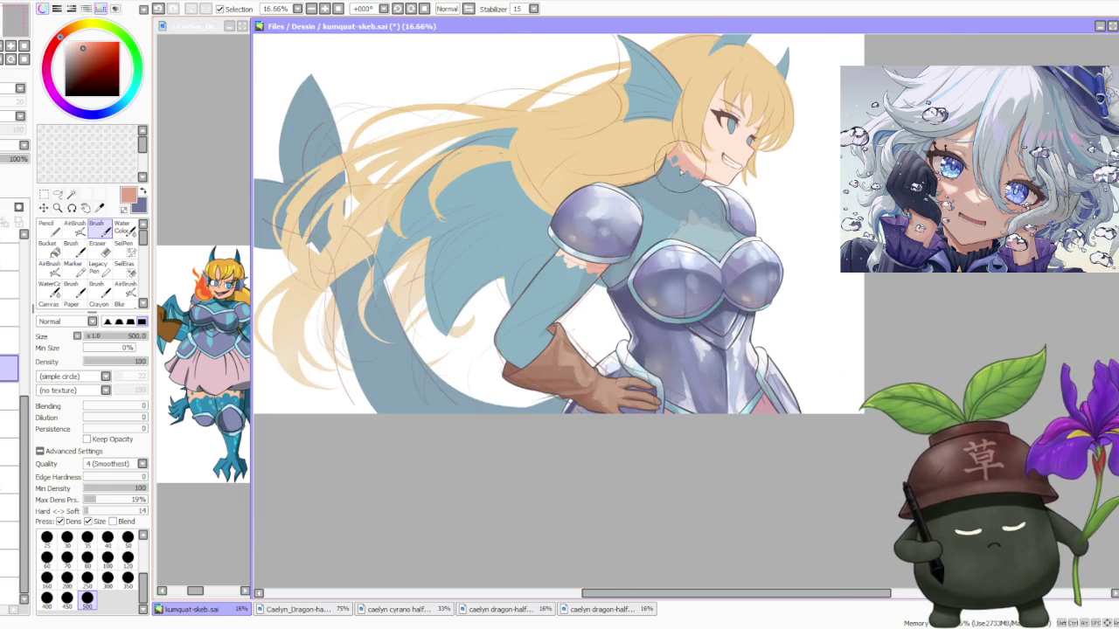
{"action": "scroll", "coordinate": [660, 191], "scroll_direction": "up", "scroll_amount": 1}
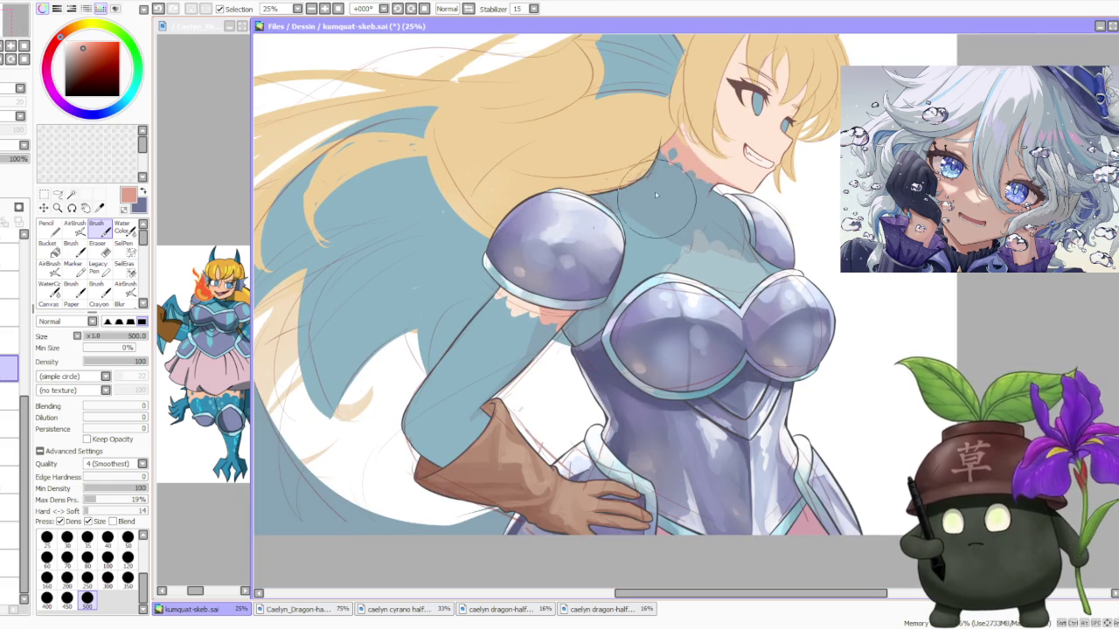
{"action": "scroll", "coordinate": [695, 139], "scroll_direction": "up", "scroll_amount": 1}
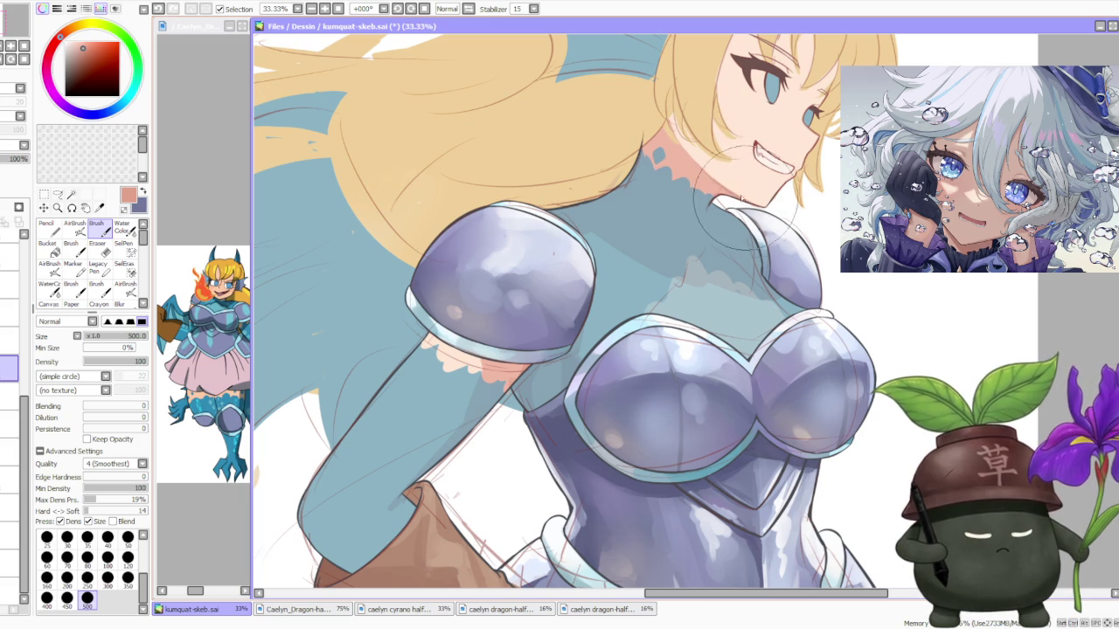
{"action": "scroll", "coordinate": [685, 151], "scroll_direction": "down", "scroll_amount": 1}
{"action": "scroll", "coordinate": [684, 151], "scroll_direction": "down", "scroll_amount": 1}
{"action": "scroll", "coordinate": [665, 175], "scroll_direction": "up", "scroll_amount": 2}
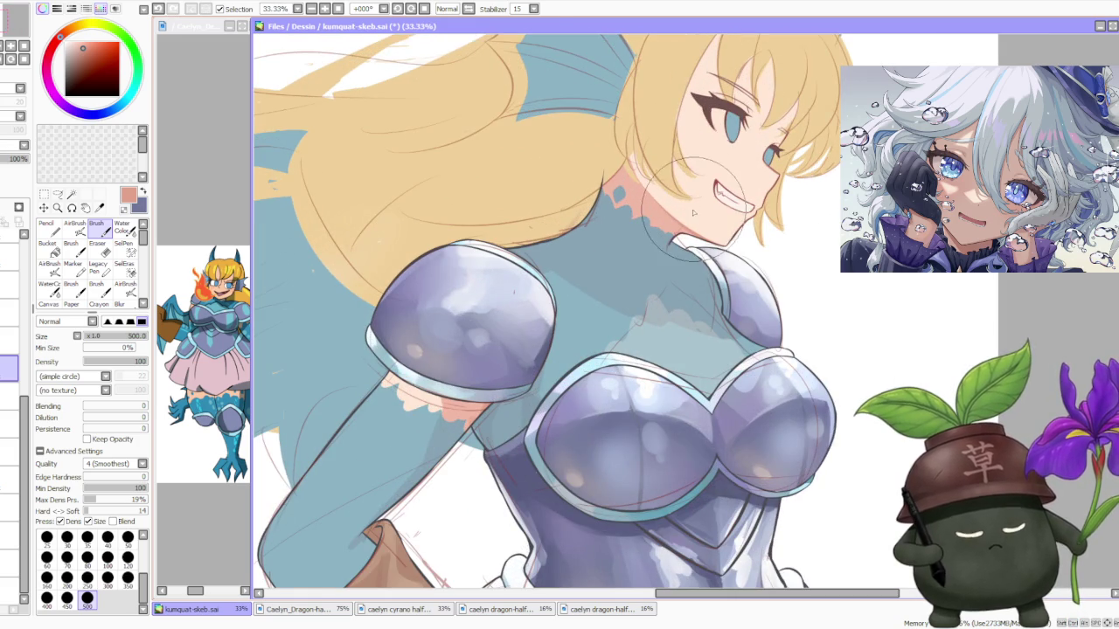
{"action": "scroll", "coordinate": [612, 188], "scroll_direction": "down", "scroll_amount": 1}
{"action": "scroll", "coordinate": [603, 192], "scroll_direction": "up", "scroll_amount": 1}
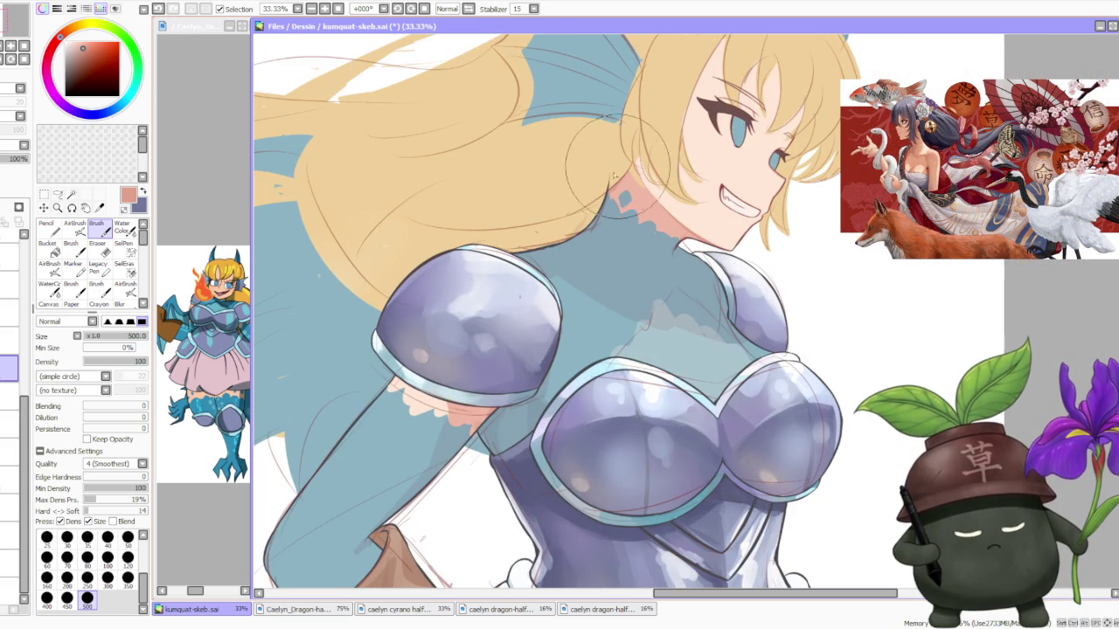
{"action": "scroll", "coordinate": [457, 370], "scroll_direction": "down", "scroll_amount": 1}
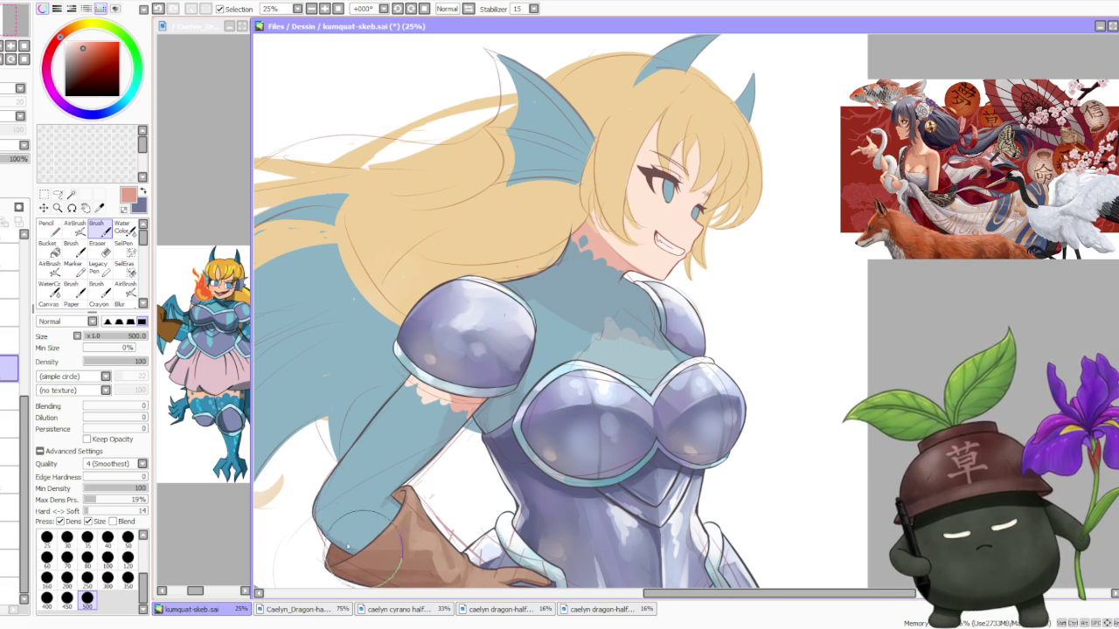
{"action": "scroll", "coordinate": [525, 311], "scroll_direction": "down", "scroll_amount": 1}
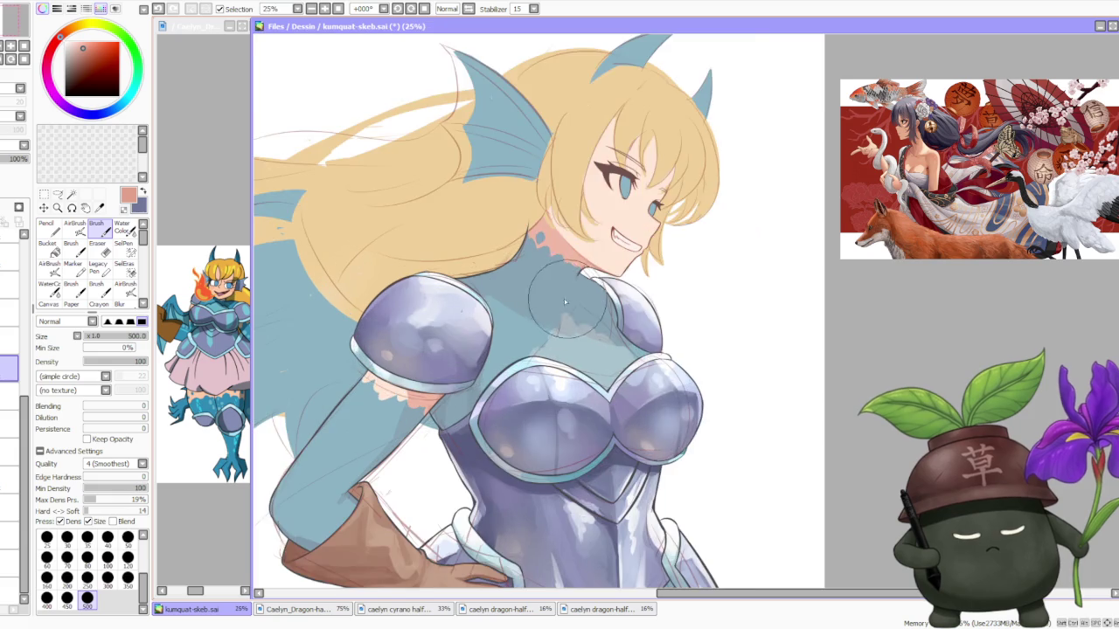
{"action": "scroll", "coordinate": [596, 297], "scroll_direction": "up", "scroll_amount": 1}
{"action": "scroll", "coordinate": [471, 354], "scroll_direction": "up", "scroll_amount": 1}
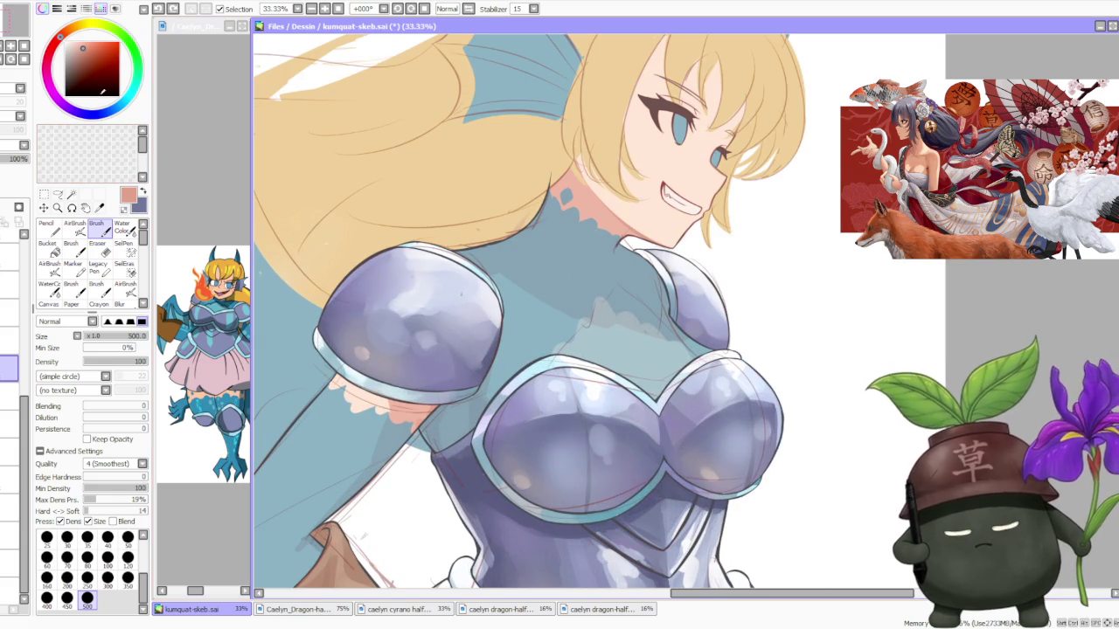
{"action": "left_click_drag", "start_coordinate": [84, 48], "coordinate": [85, 54]}
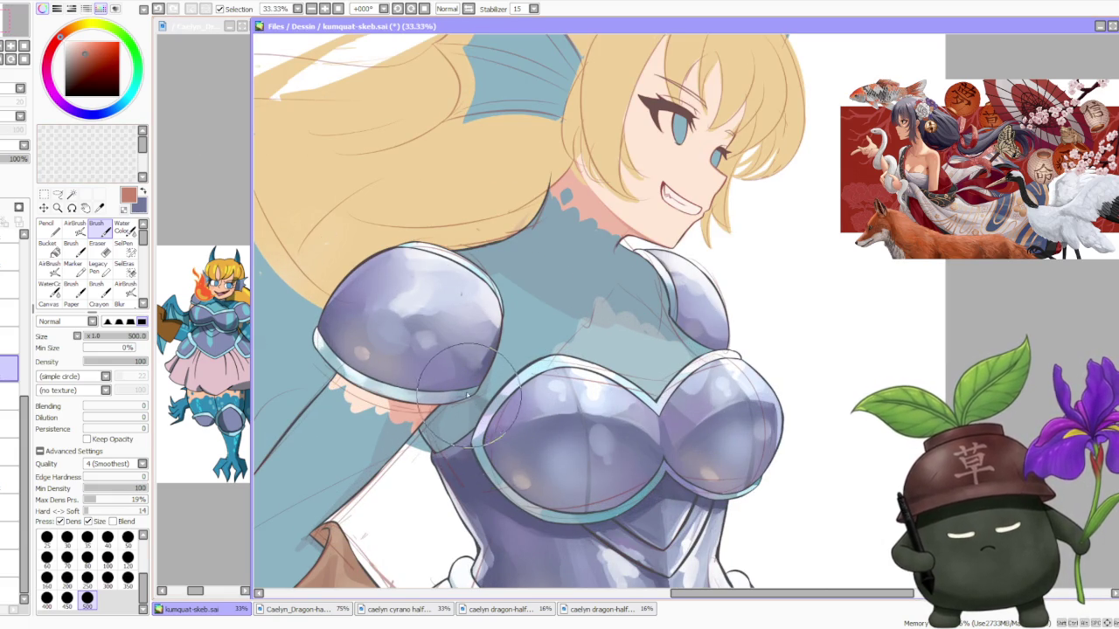
{"action": "key", "text": "ctrl+z"}
Sample the bodysuit's light teal and the pale peach skin tone, then select Water Color.
{"action": "scroll", "coordinate": [419, 437], "scroll_direction": "up", "scroll_amount": 1}
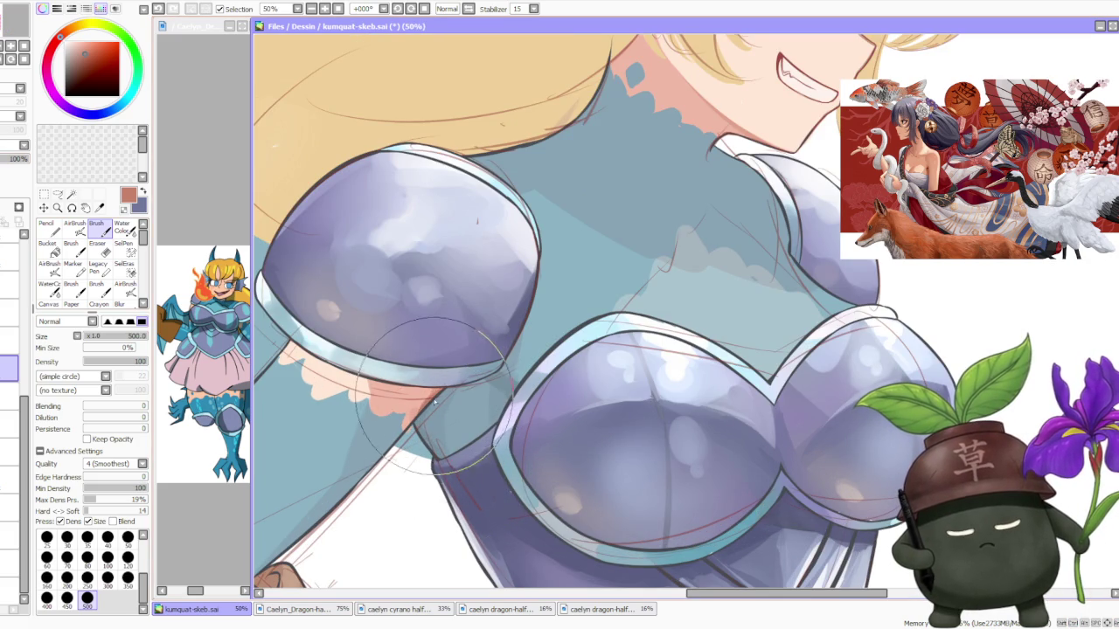
{"action": "scroll", "coordinate": [451, 469], "scroll_direction": "down", "scroll_amount": 1}
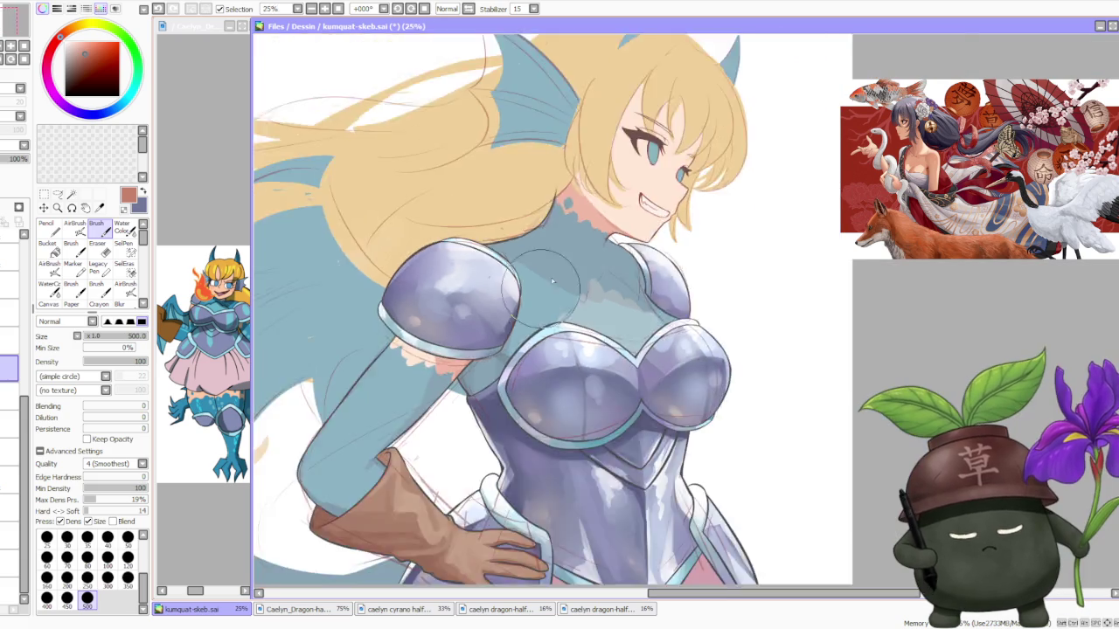
{"action": "scroll", "coordinate": [489, 420], "scroll_direction": "down", "scroll_amount": 1}
{"action": "scroll", "coordinate": [547, 367], "scroll_direction": "up", "scroll_amount": 1}
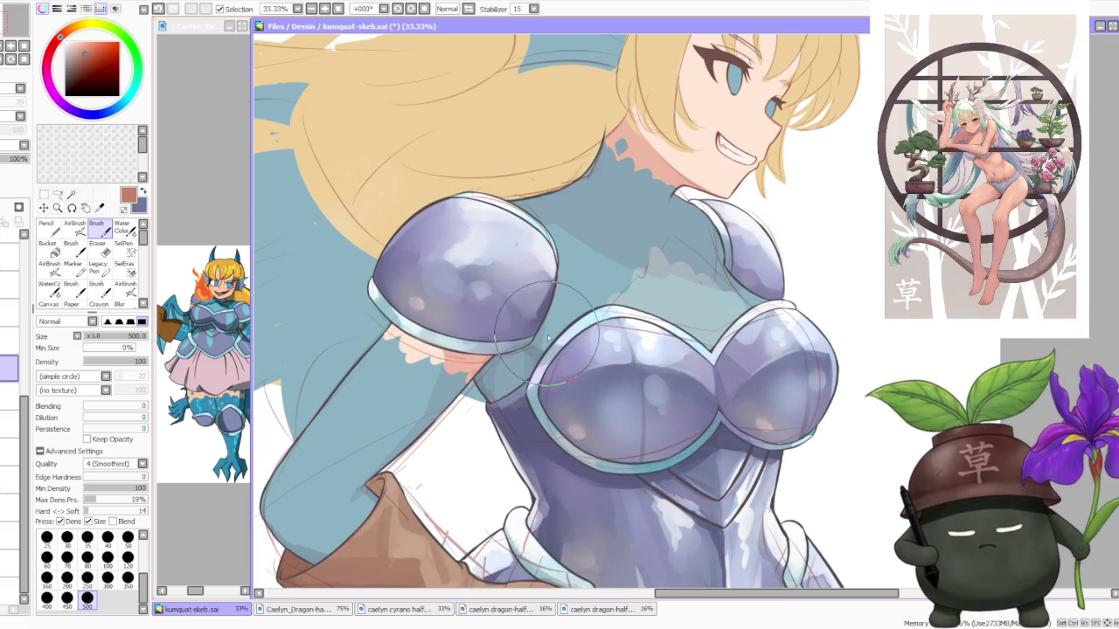
{"action": "left_click", "coordinate": [557, 349], "text": "alt"}
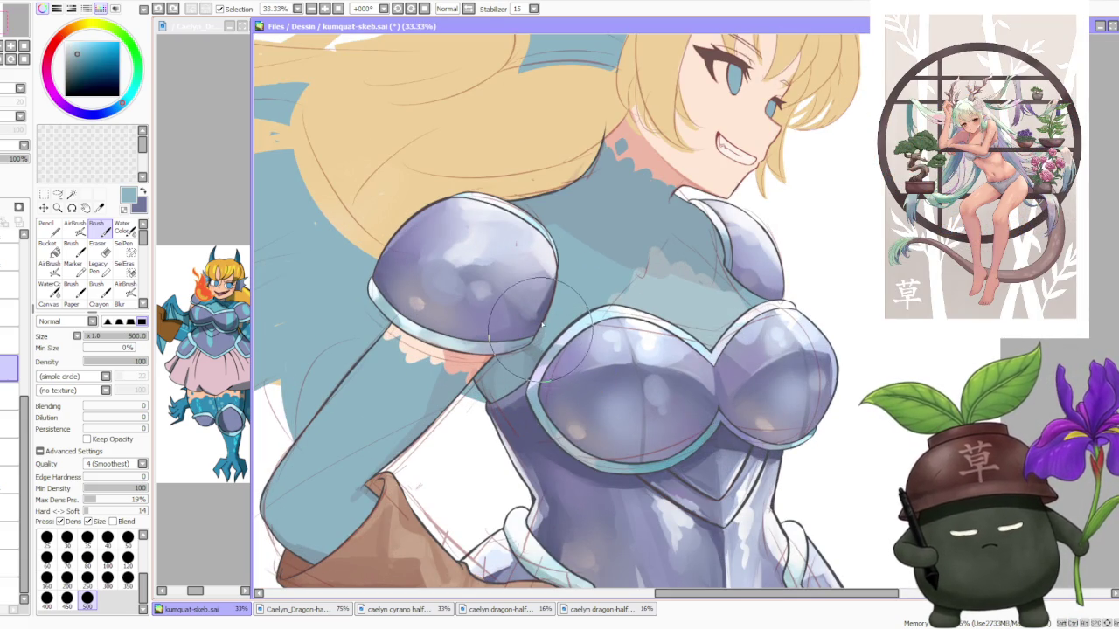
{"action": "left_click", "coordinate": [642, 131], "text": "alt"}
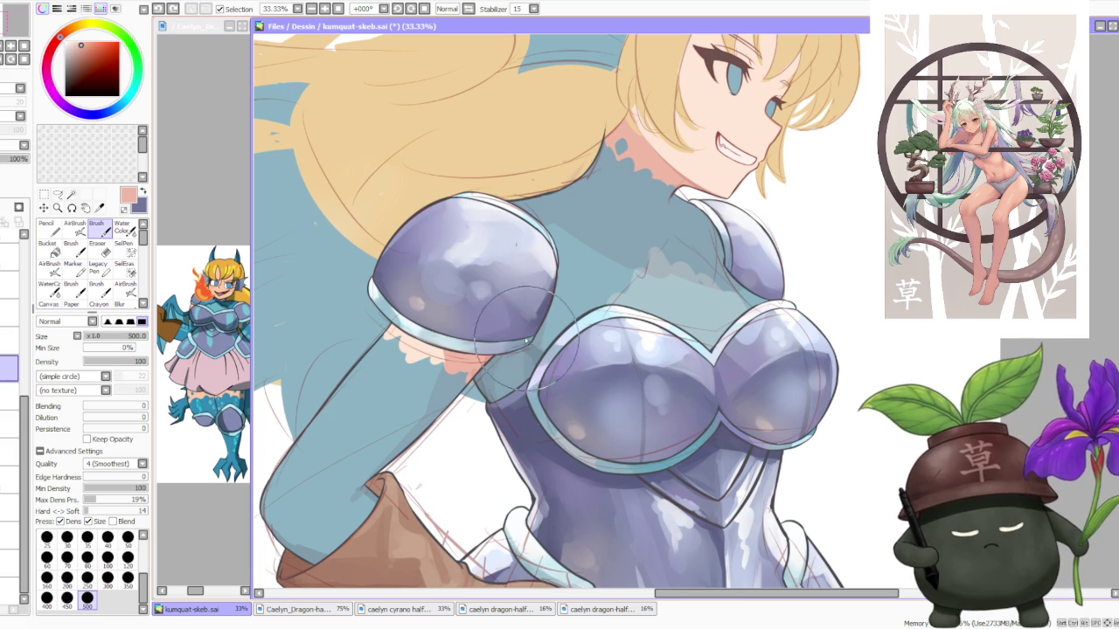
{"action": "left_click", "coordinate": [122, 229]}
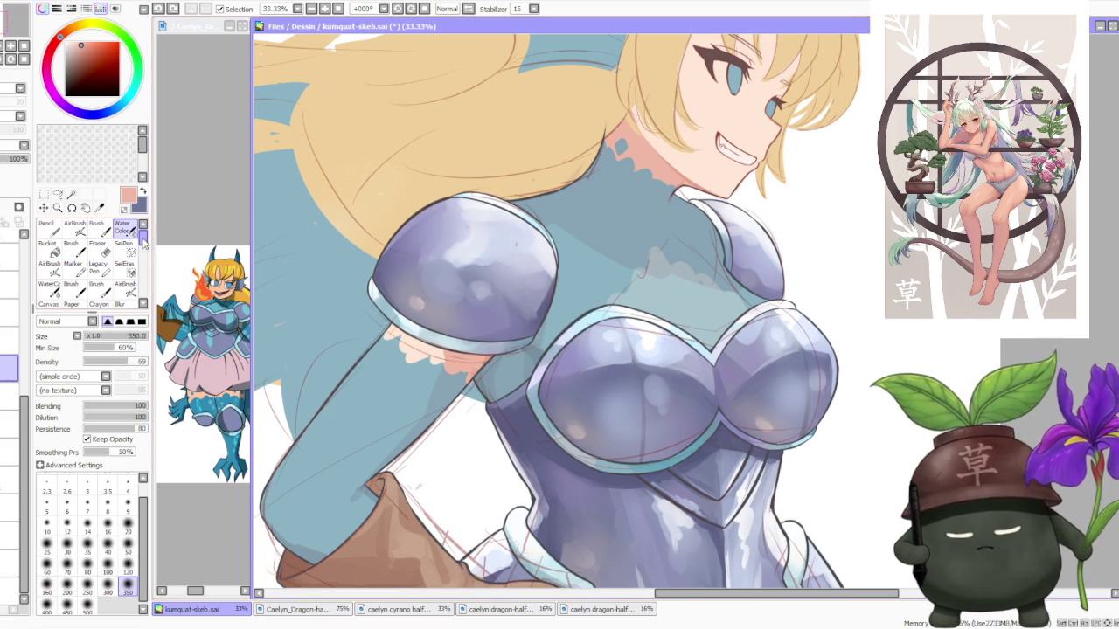
Blend the bodysuit shading with Water Color at size 120, then return to the Brush.
{"action": "left_click", "coordinate": [128, 569]}
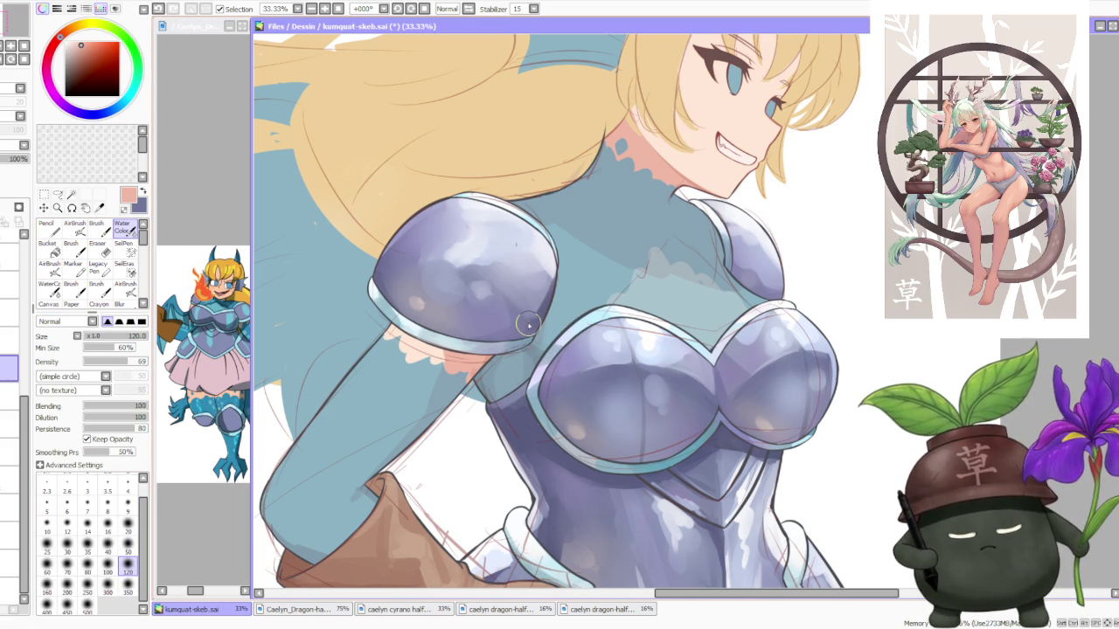
{"action": "scroll", "coordinate": [547, 310], "scroll_direction": "down", "scroll_amount": 1}
{"action": "scroll", "coordinate": [547, 310], "scroll_direction": "down", "scroll_amount": 1}
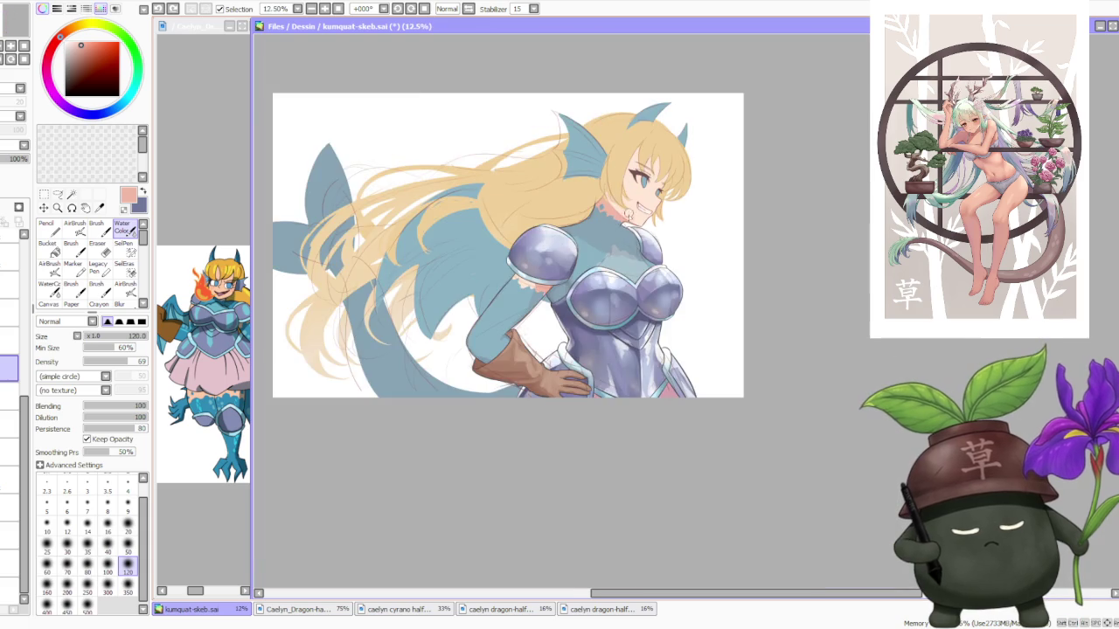
{"action": "scroll", "coordinate": [633, 223], "scroll_direction": "down", "scroll_amount": 1}
{"action": "scroll", "coordinate": [635, 212], "scroll_direction": "up", "scroll_amount": 1}
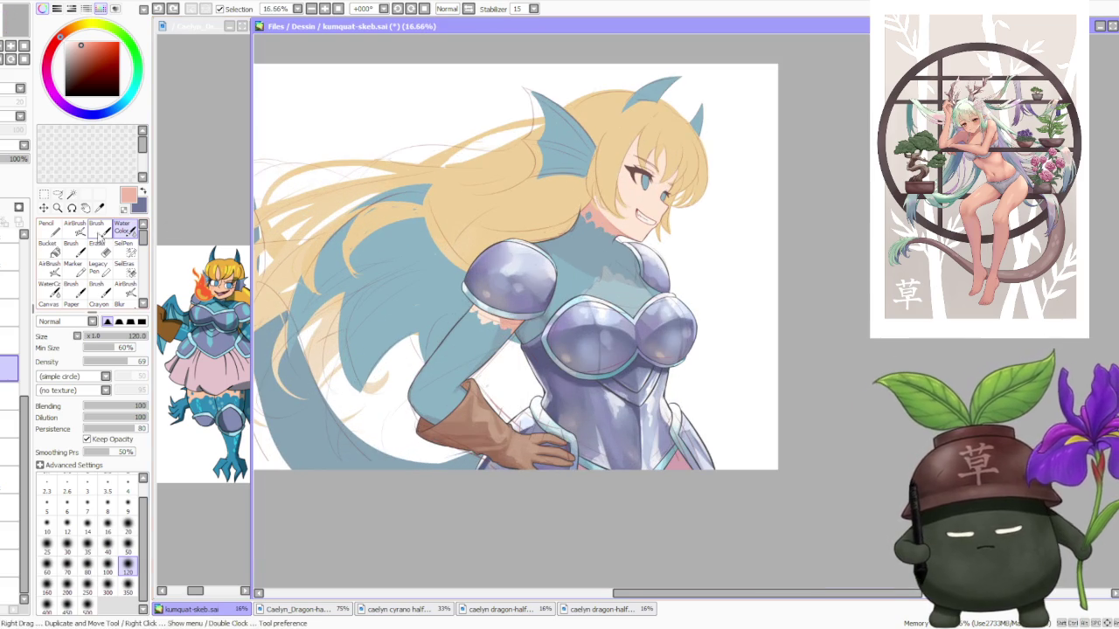
{"action": "key", "text": "b"}
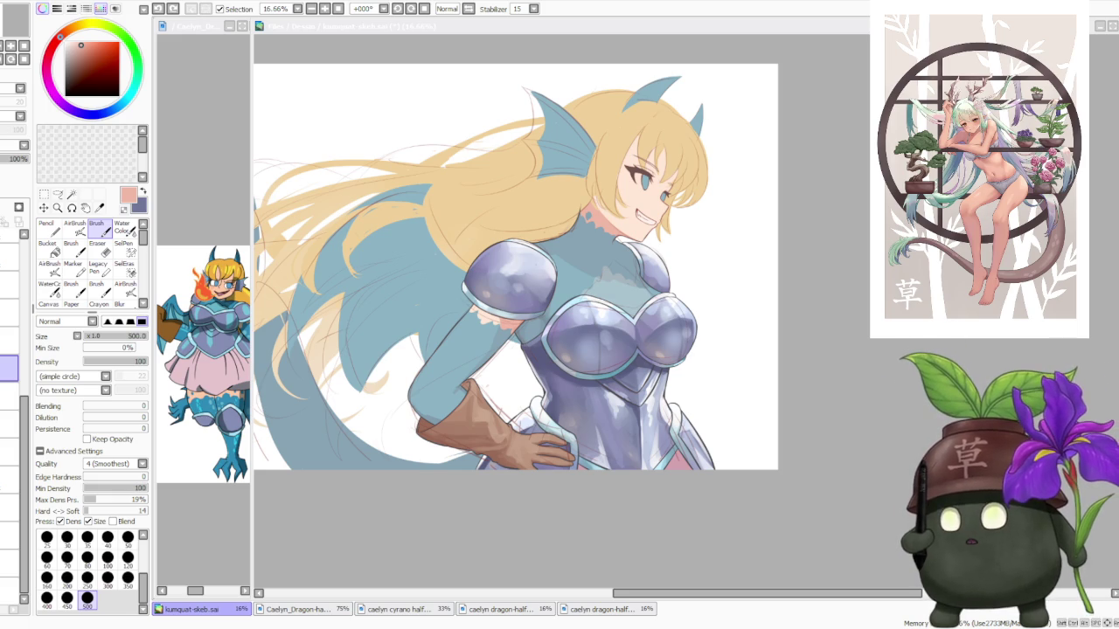
Paint soft pale highlights across the bodysuit's upper chest and neck.
{"action": "left_click", "coordinate": [849, 324]}
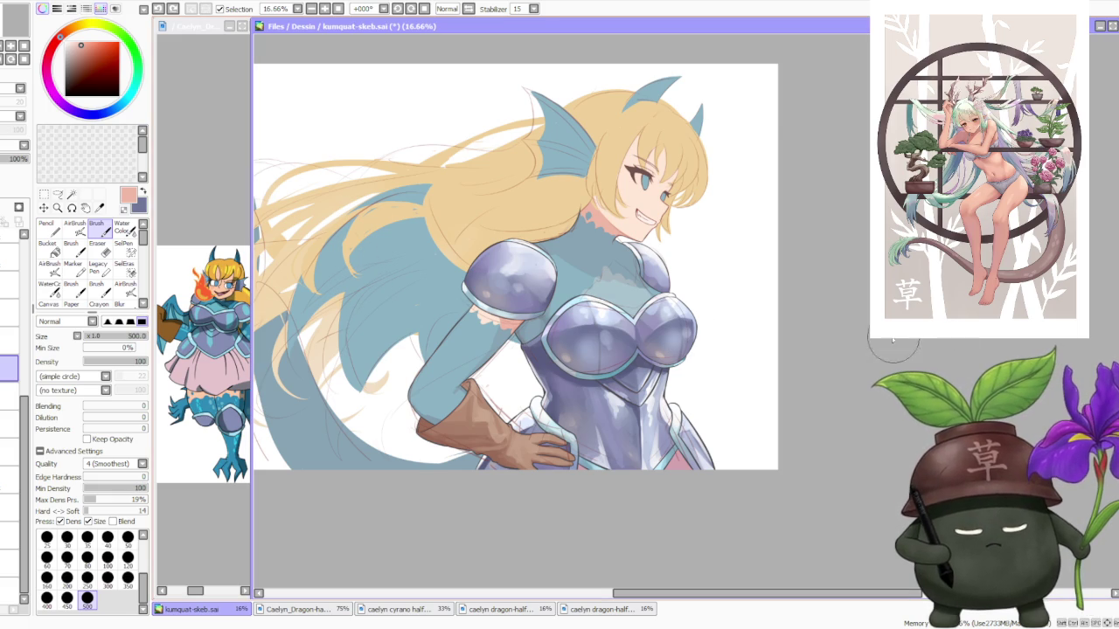
{"action": "scroll", "coordinate": [849, 324], "scroll_direction": "down", "scroll_amount": 1}
{"action": "scroll", "coordinate": [854, 317], "scroll_direction": "up", "scroll_amount": 2}
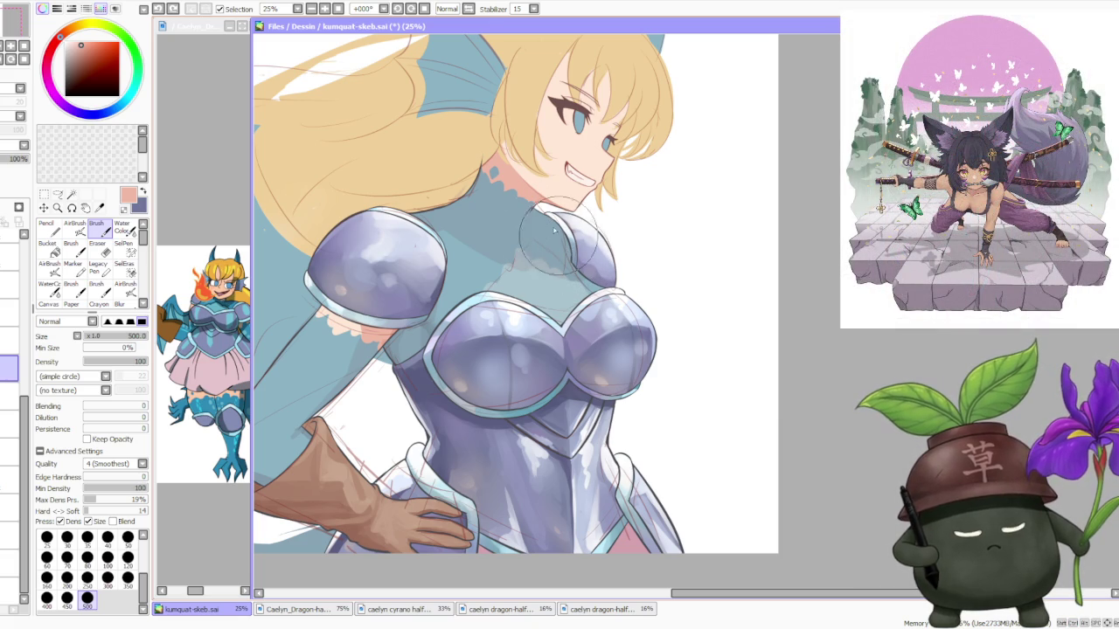
{"action": "scroll", "coordinate": [554, 230], "scroll_direction": "up", "scroll_amount": 1}
{"action": "scroll", "coordinate": [568, 253], "scroll_direction": "up", "scroll_amount": 1}
{"action": "scroll", "coordinate": [582, 269], "scroll_direction": "down", "scroll_amount": 1}
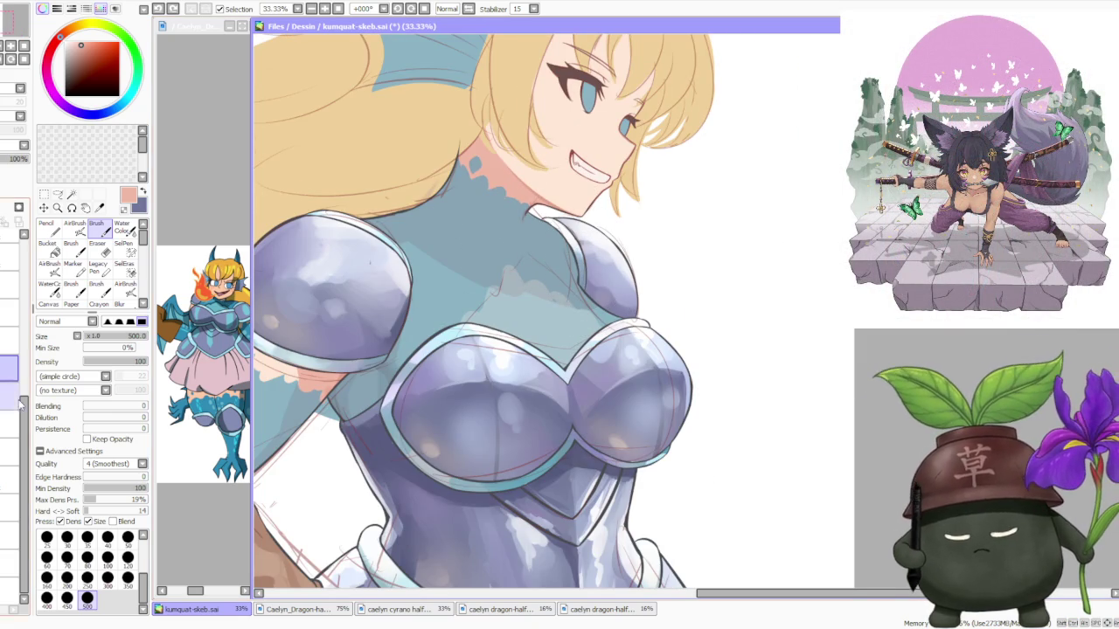
{"action": "scroll", "coordinate": [482, 231], "scroll_direction": "up", "scroll_amount": 2}
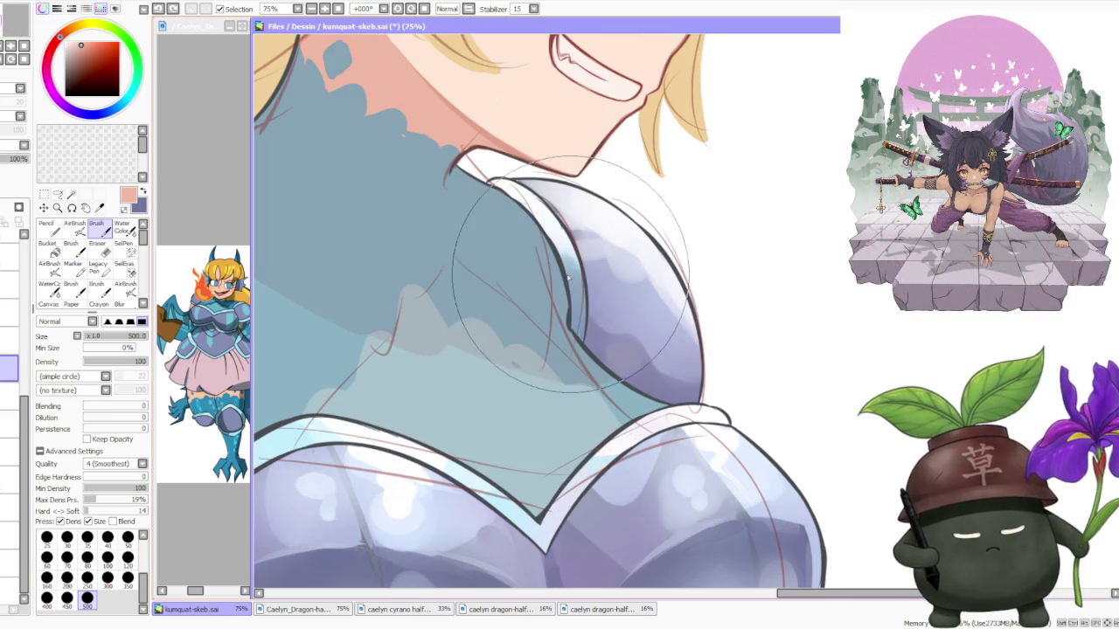
{"action": "scroll", "coordinate": [505, 294], "scroll_direction": "down", "scroll_amount": 1}
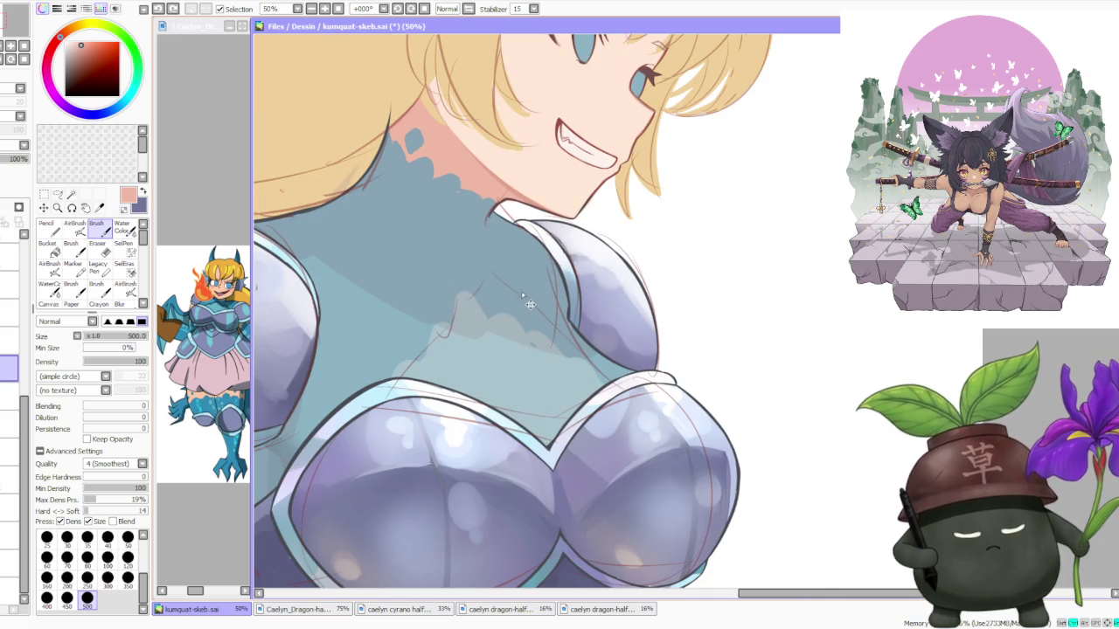
{"action": "scroll", "coordinate": [522, 200], "scroll_direction": "up", "scroll_amount": 1}
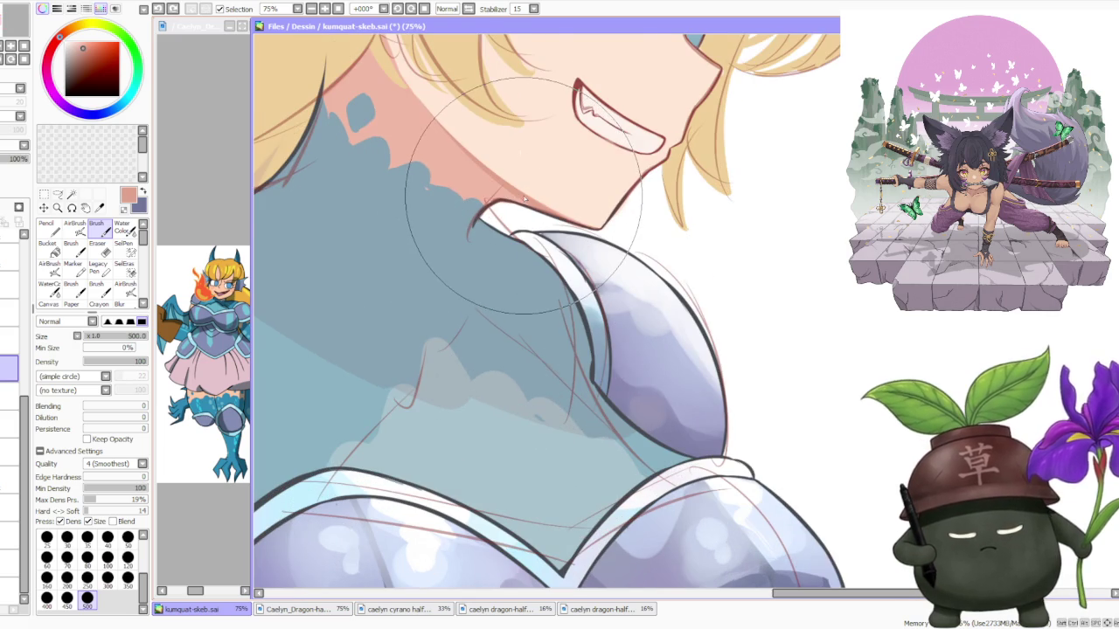
{"action": "scroll", "coordinate": [546, 262], "scroll_direction": "down", "scroll_amount": 1}
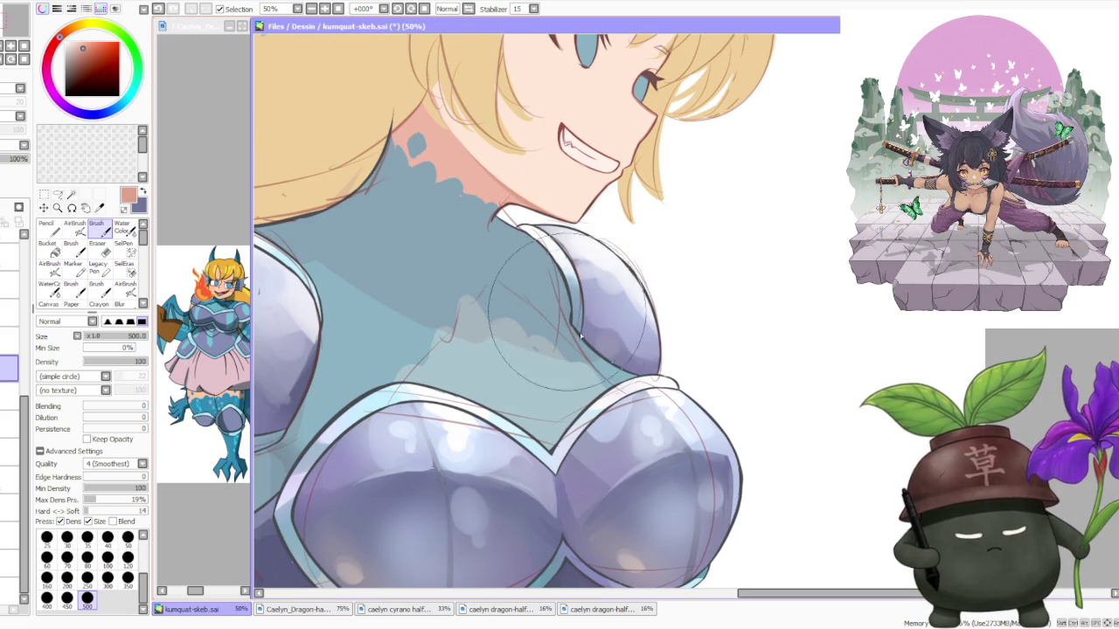
{"action": "scroll", "coordinate": [534, 280], "scroll_direction": "down", "scroll_amount": 1}
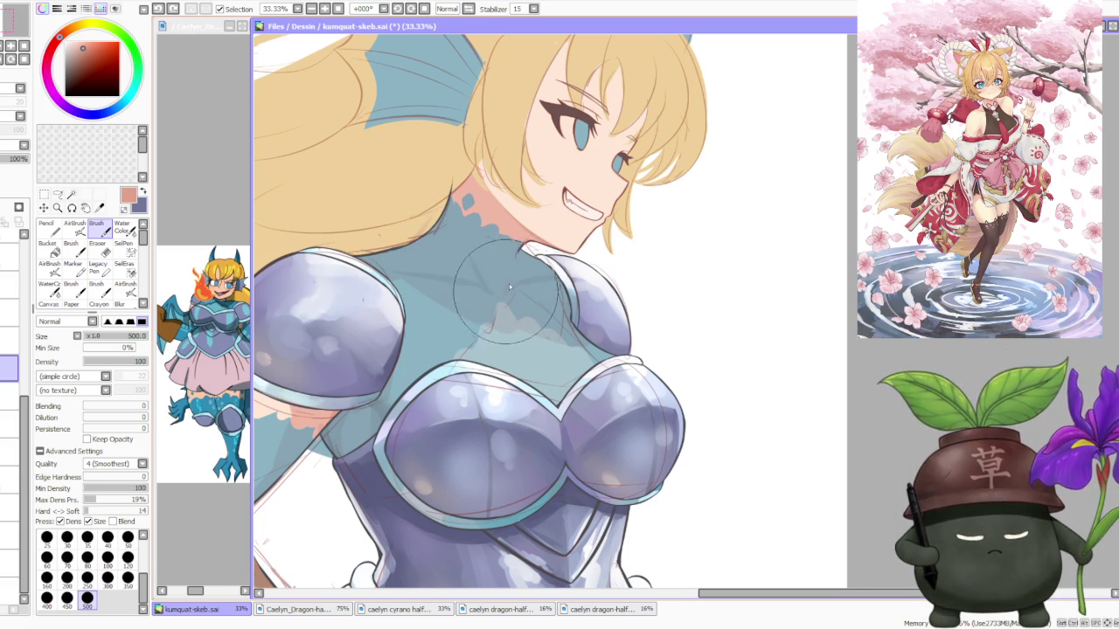
Zoom out to view the whole illustration and sample the peach skin tone from the face.
{"action": "key", "text": "minus"}
{"action": "key", "text": "minus"}
{"action": "key", "text": "minus"}
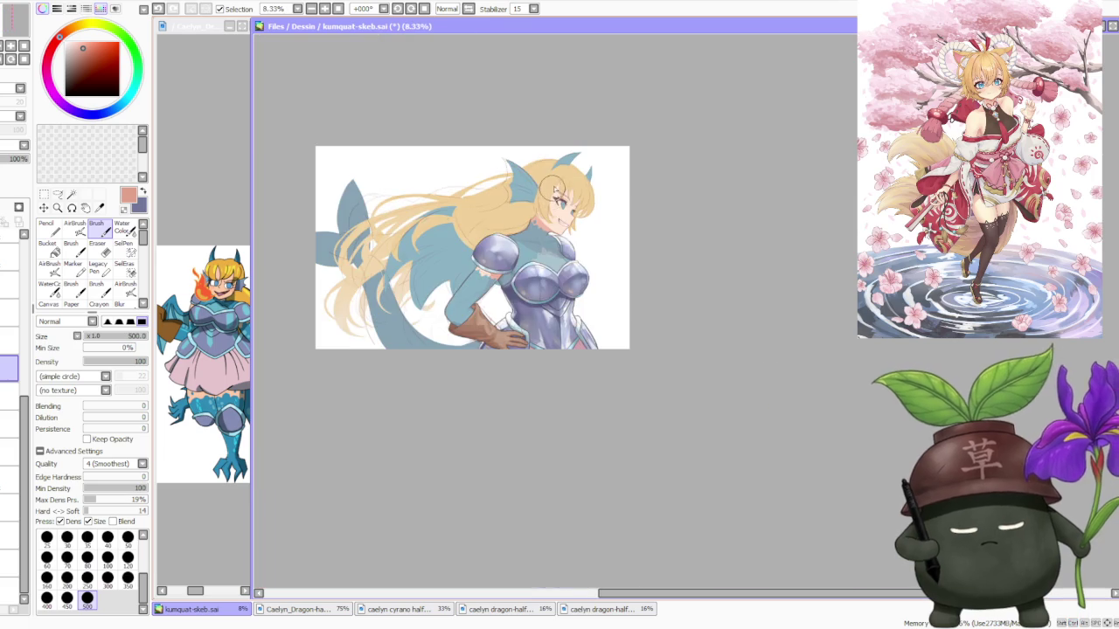
{"action": "scroll", "coordinate": [554, 199], "scroll_direction": "up", "scroll_amount": 3}
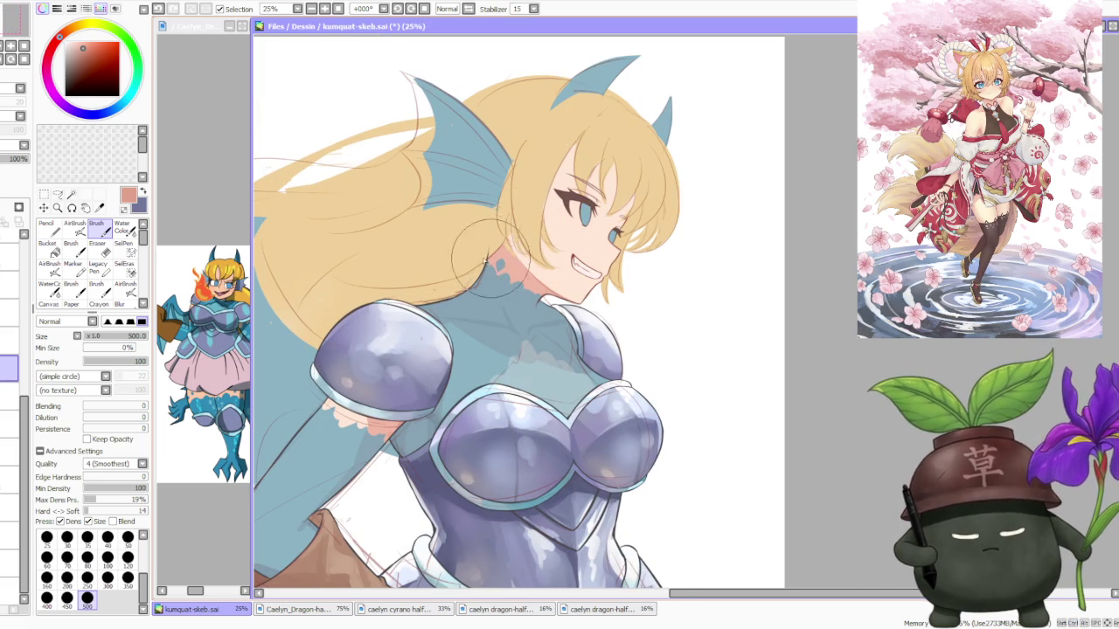
{"action": "scroll", "coordinate": [484, 259], "scroll_direction": "up", "scroll_amount": 1}
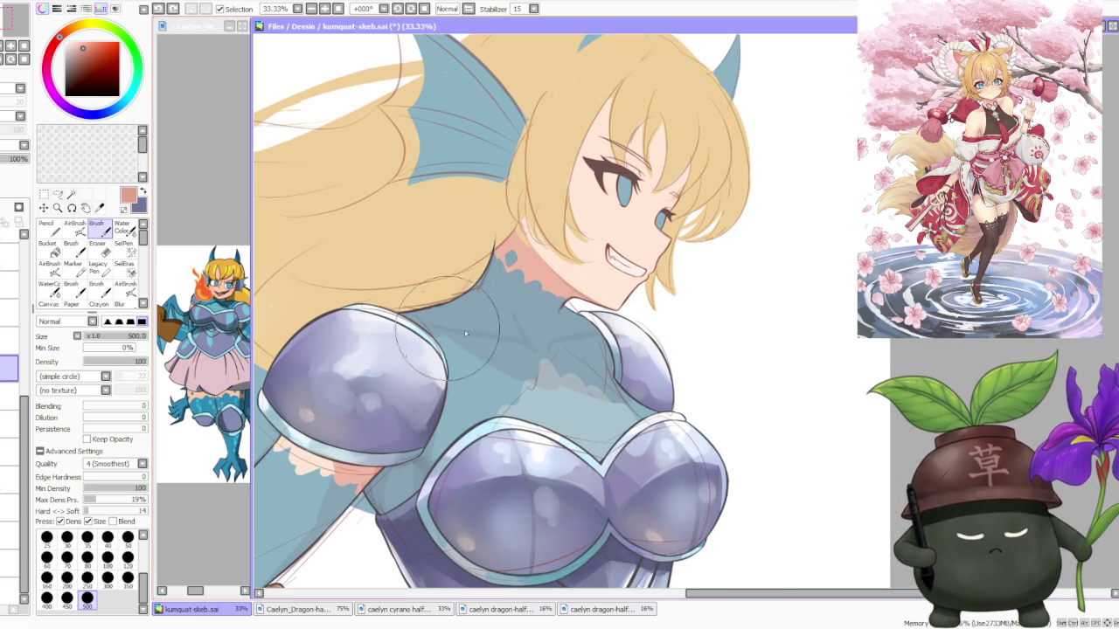
{"action": "left_click", "coordinate": [557, 263], "text": "alt"}
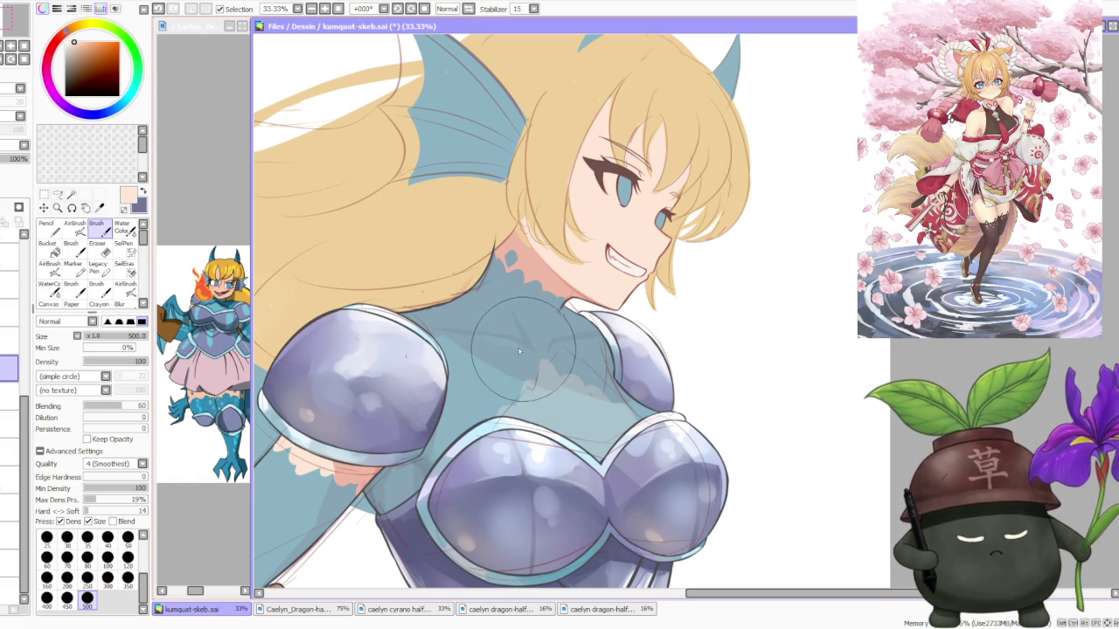
{"action": "scroll", "coordinate": [576, 288], "scroll_direction": "down", "scroll_amount": 4}
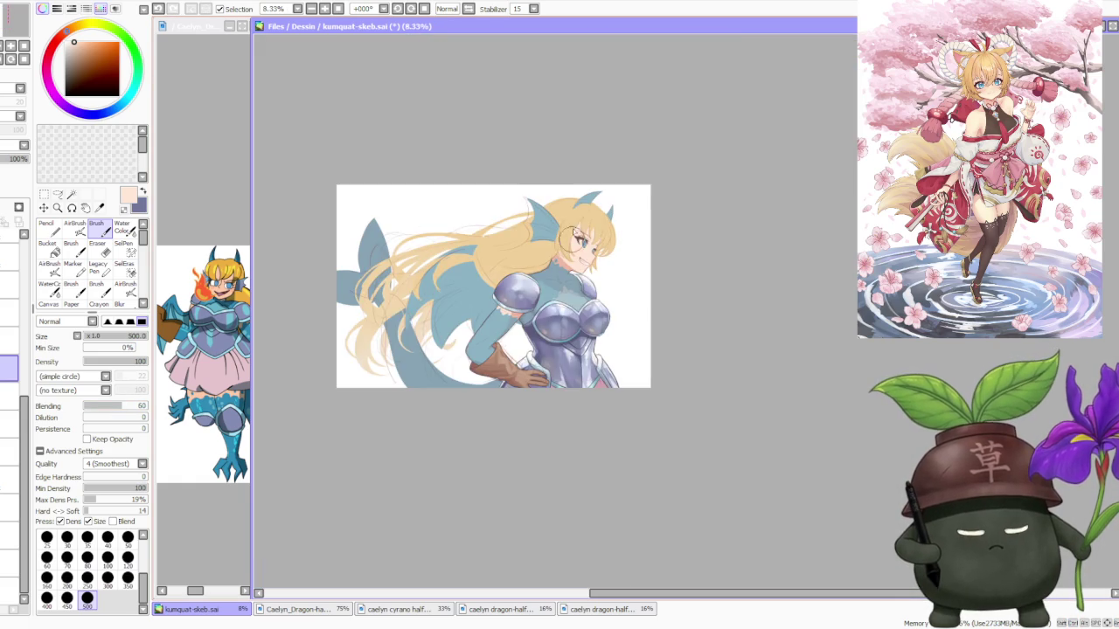
Zoom in on the neck and pick a light peach skin colour.
{"action": "scroll", "coordinate": [481, 279], "scroll_direction": "down", "scroll_amount": 1}
{"action": "scroll", "coordinate": [481, 278], "scroll_direction": "up", "scroll_amount": 3}
{"action": "scroll", "coordinate": [481, 279], "scroll_direction": "up", "scroll_amount": 1}
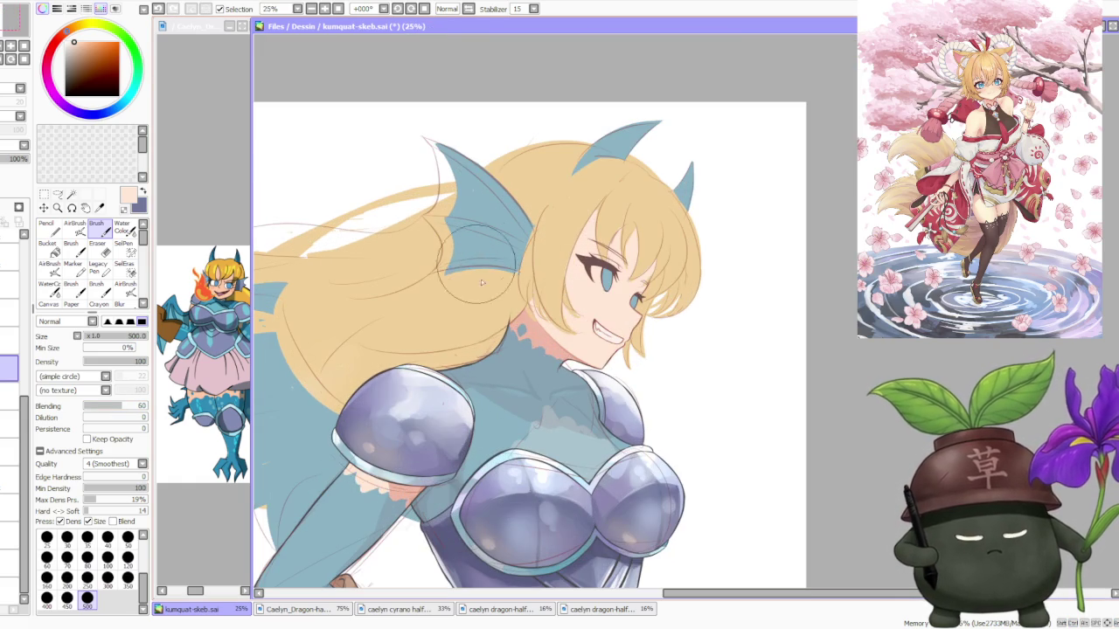
{"action": "scroll", "coordinate": [575, 365], "scroll_direction": "up", "scroll_amount": 1}
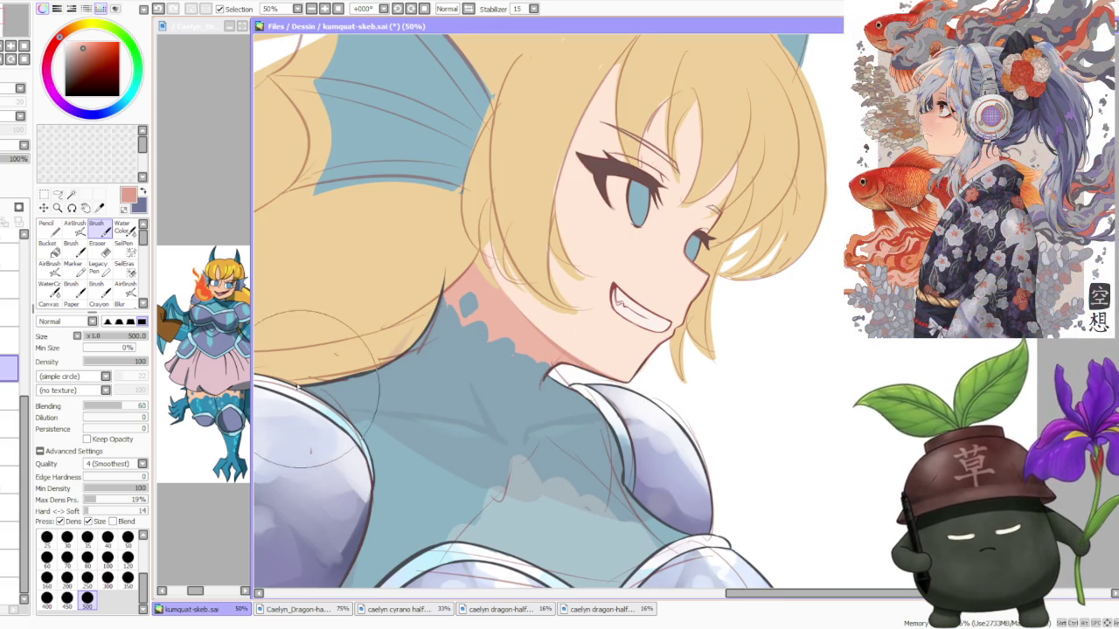
{"action": "scroll", "coordinate": [385, 384], "scroll_direction": "down", "scroll_amount": 1}
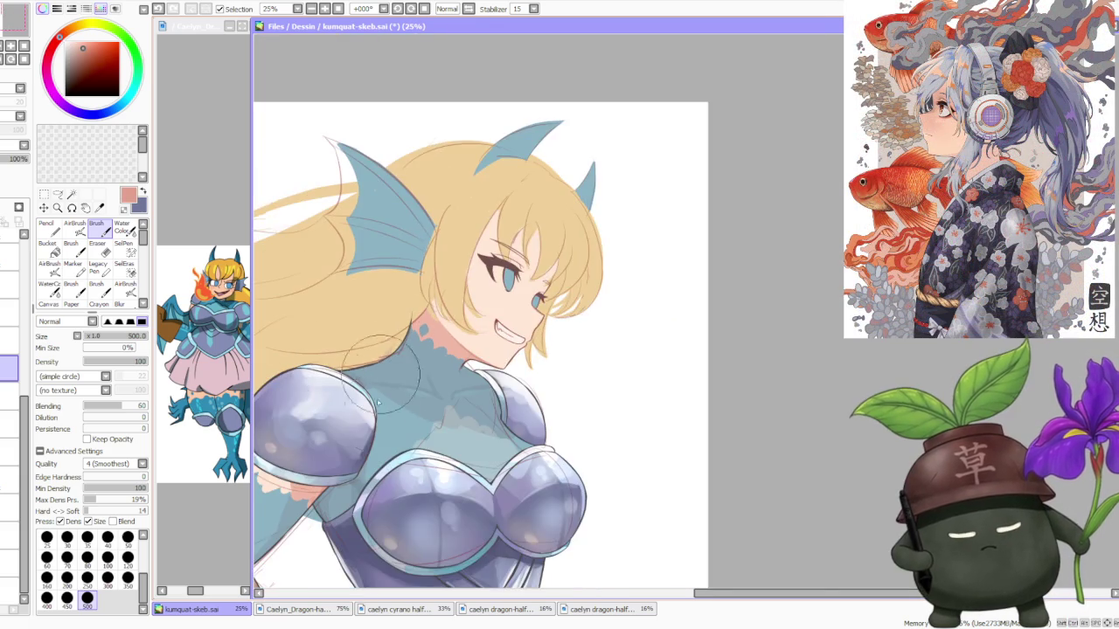
{"action": "scroll", "coordinate": [375, 411], "scroll_direction": "up", "scroll_amount": 1}
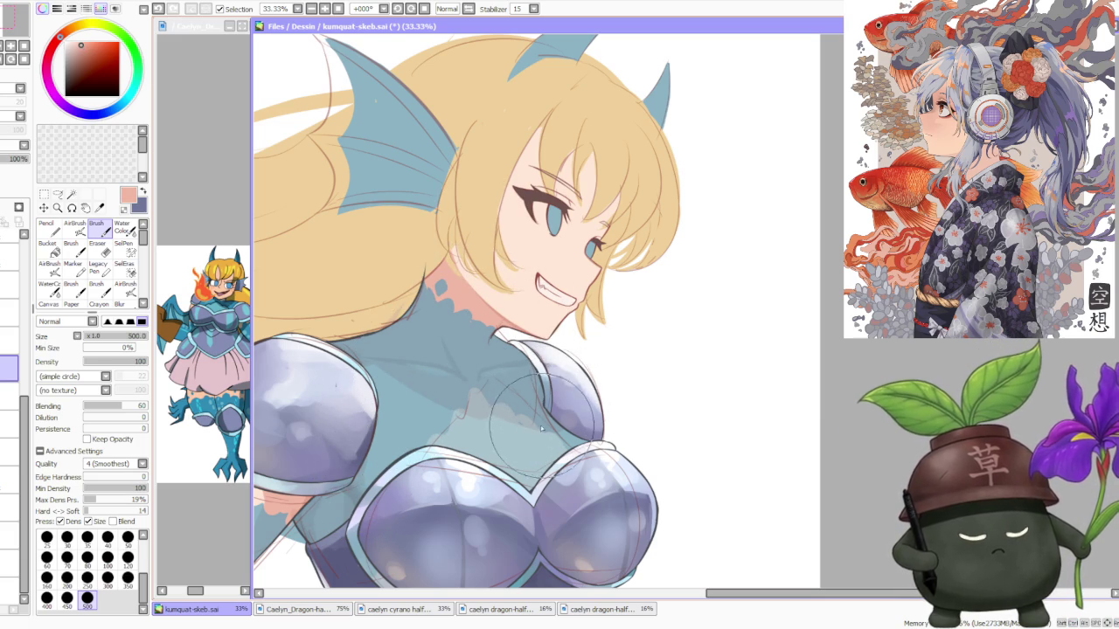
{"action": "left_click", "coordinate": [516, 293], "text": "ctrl"}
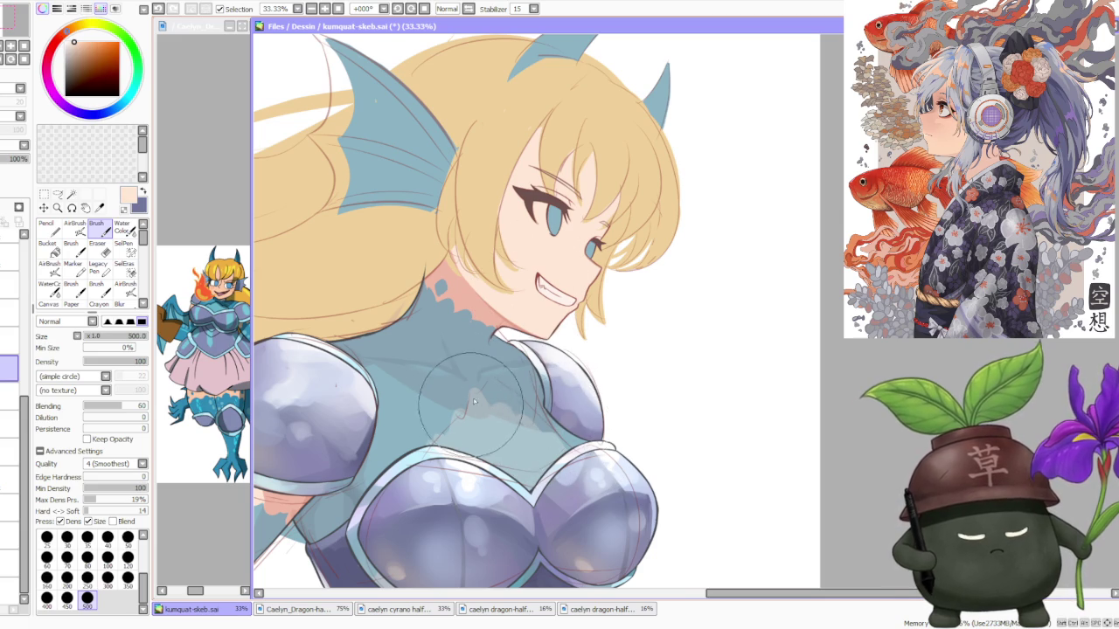
Shade the neck with a pinkish skin tone.
{"action": "scroll", "coordinate": [516, 307], "scroll_direction": "down", "scroll_amount": 3}
{"action": "scroll", "coordinate": [516, 308], "scroll_direction": "down", "scroll_amount": 2}
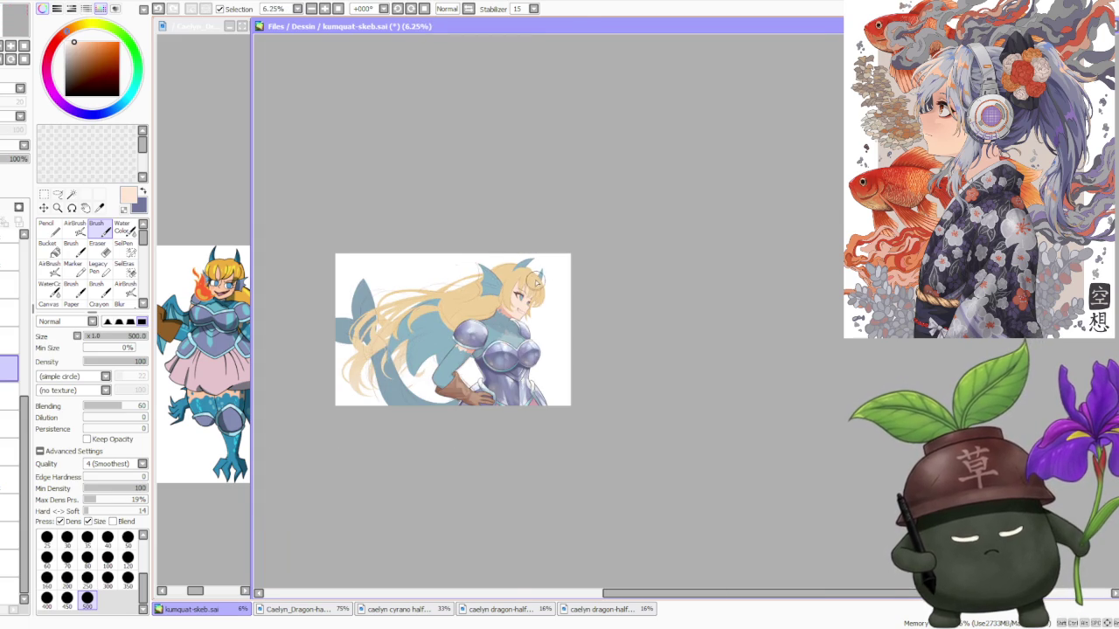
{"action": "scroll", "coordinate": [536, 279], "scroll_direction": "up", "scroll_amount": 1}
{"action": "scroll", "coordinate": [533, 293], "scroll_direction": "up", "scroll_amount": 1}
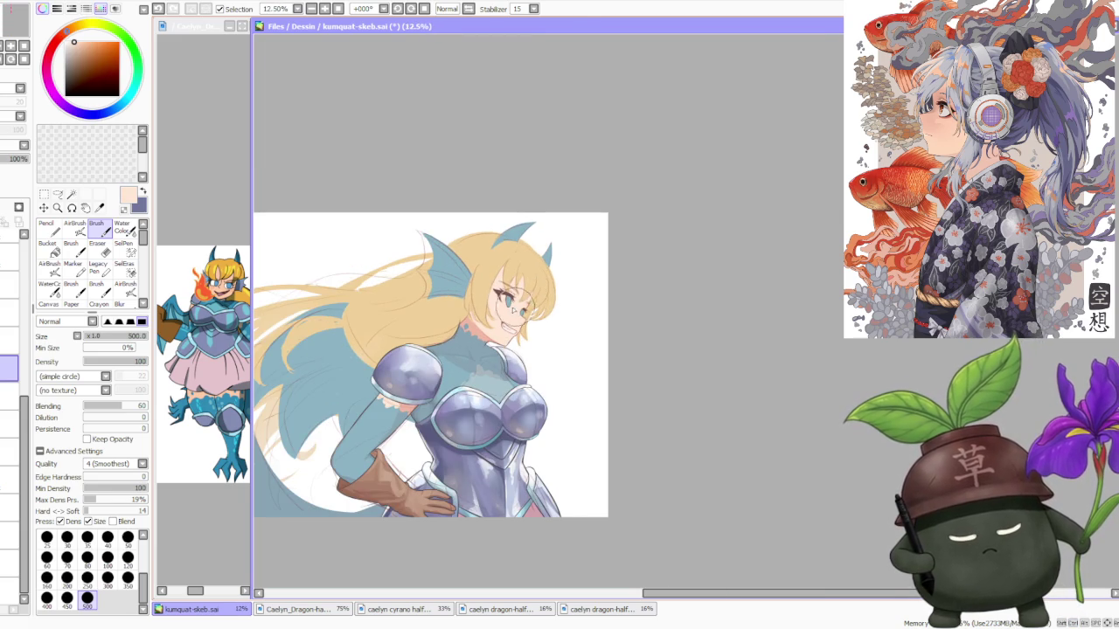
{"action": "scroll", "coordinate": [465, 308], "scroll_direction": "up", "scroll_amount": 1}
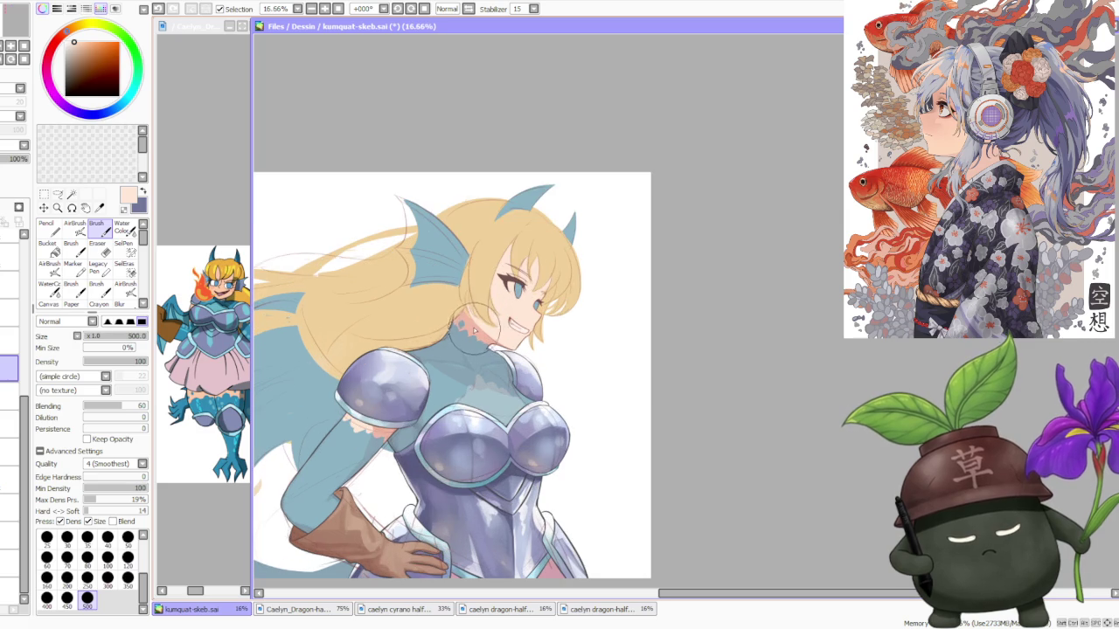
{"action": "left_click", "coordinate": [484, 326], "text": "alt"}
{"action": "scroll", "coordinate": [308, 469], "scroll_direction": "up", "scroll_amount": 1}
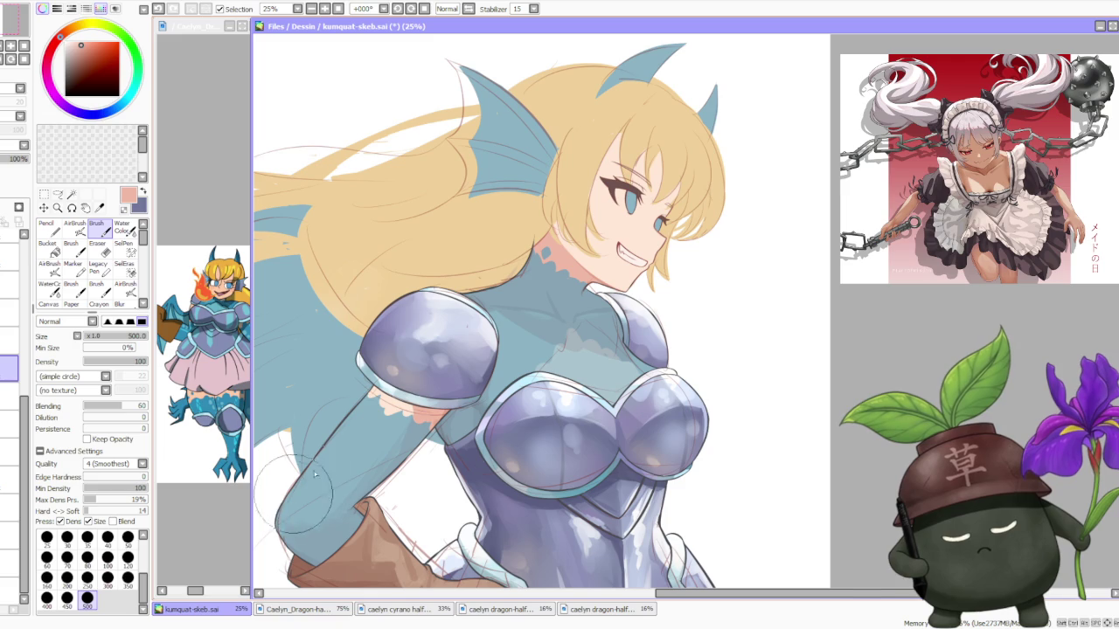
{"action": "key", "text": "w"}
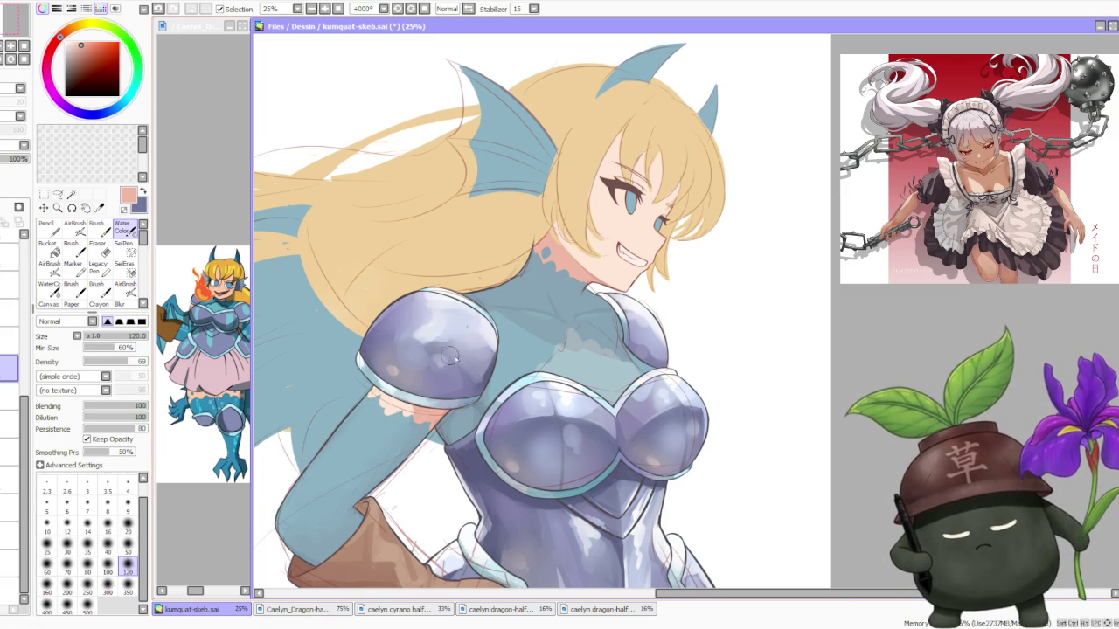
Soften the left shoulder pad's shading with a broad regular-brush stroke.
{"action": "scroll", "coordinate": [449, 357], "scroll_direction": "down", "scroll_amount": 2}
{"action": "scroll", "coordinate": [449, 356], "scroll_direction": "down", "scroll_amount": 1}
{"action": "scroll", "coordinate": [437, 384], "scroll_direction": "up", "scroll_amount": 3}
{"action": "scroll", "coordinate": [428, 417], "scroll_direction": "up", "scroll_amount": 1}
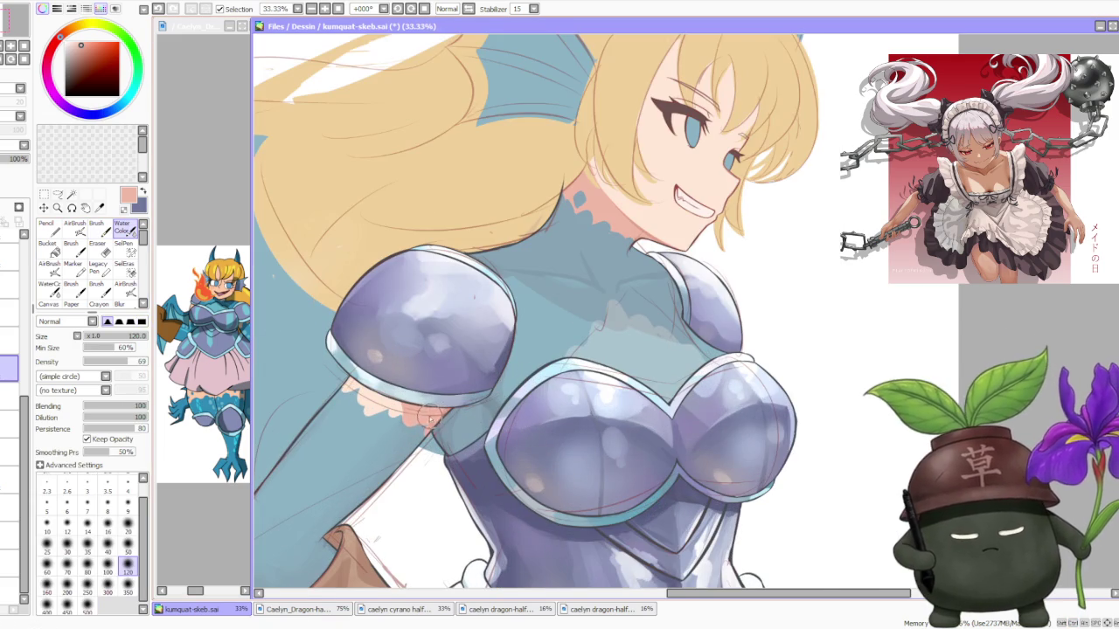
{"action": "key", "text": "b"}
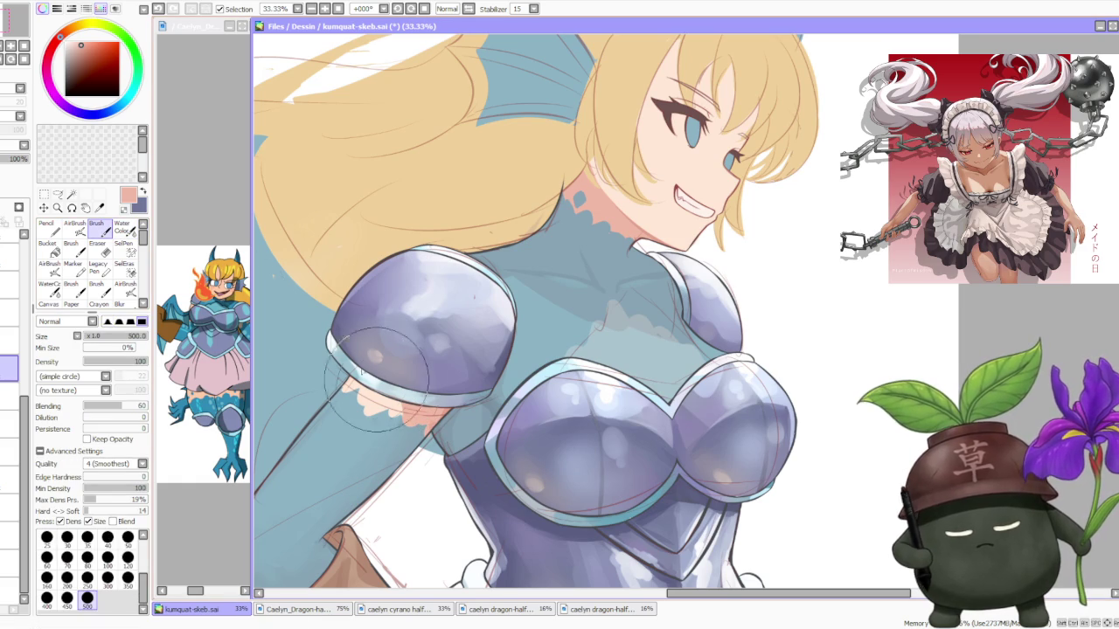
{"action": "left_click_drag", "start_coordinate": [348, 365], "coordinate": [432, 355]}
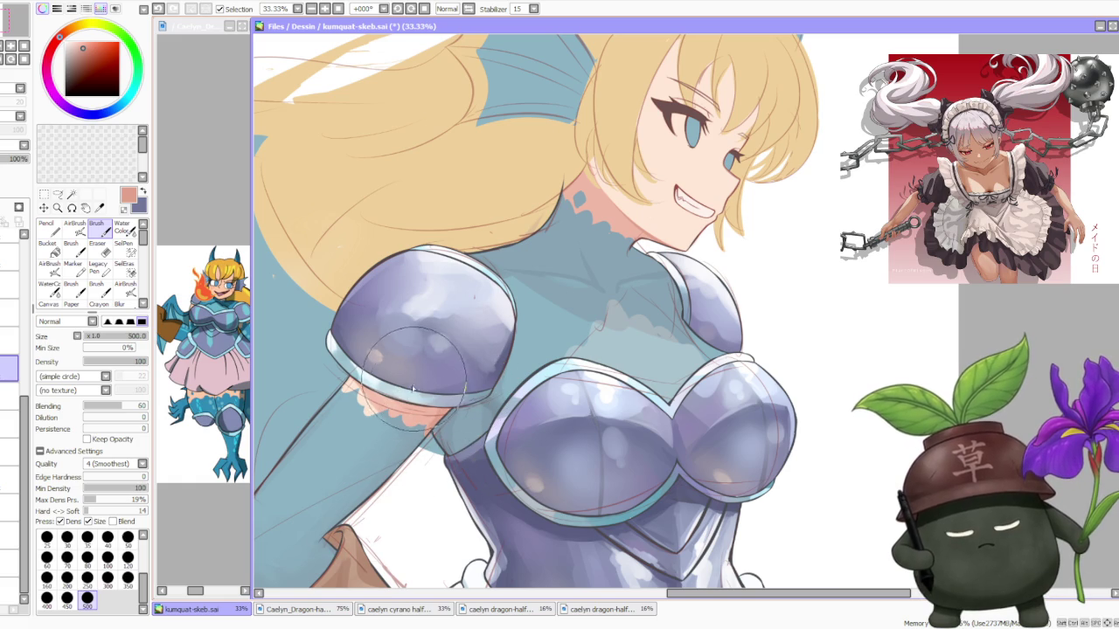
Check the armour blending, then sample the blue-grey armour colour and a salmon pink.
{"action": "scroll", "coordinate": [432, 398], "scroll_direction": "down", "scroll_amount": 2}
{"action": "scroll", "coordinate": [463, 350], "scroll_direction": "down", "scroll_amount": 1}
{"action": "scroll", "coordinate": [498, 291], "scroll_direction": "up", "scroll_amount": 2}
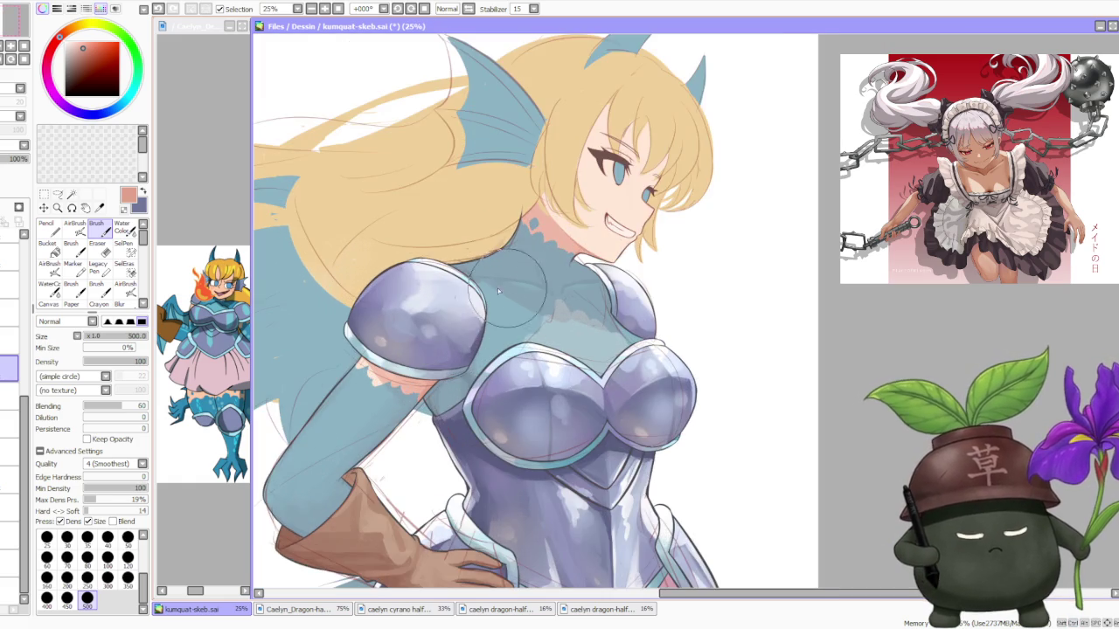
{"action": "scroll", "coordinate": [440, 397], "scroll_direction": "up", "scroll_amount": 1}
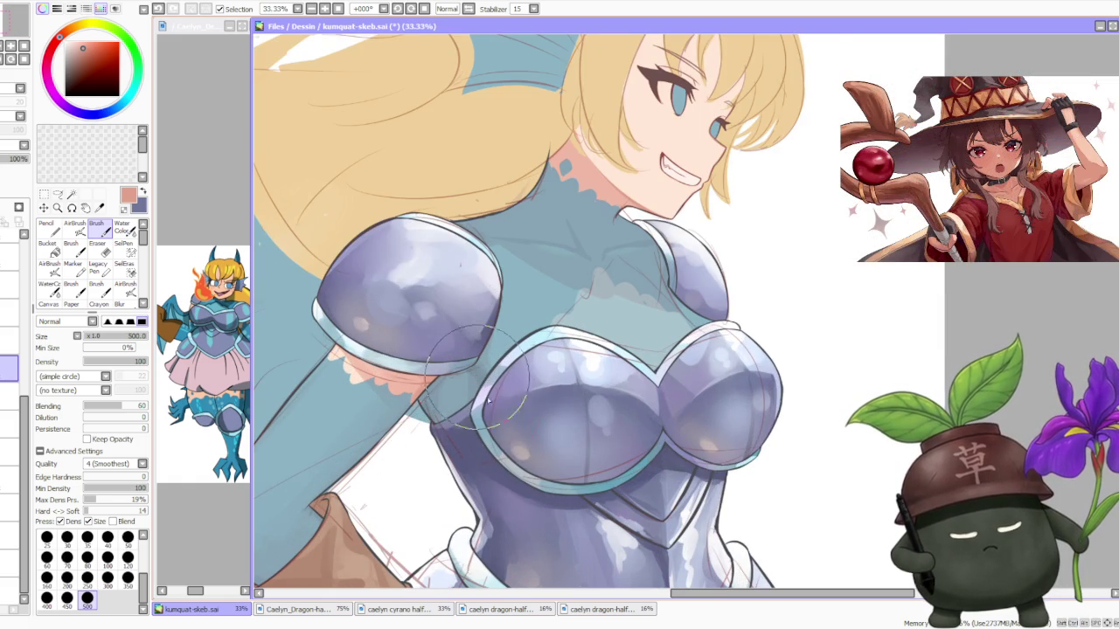
{"action": "scroll", "coordinate": [498, 297], "scroll_direction": "up", "scroll_amount": 2}
{"action": "scroll", "coordinate": [493, 300], "scroll_direction": "down", "scroll_amount": 2}
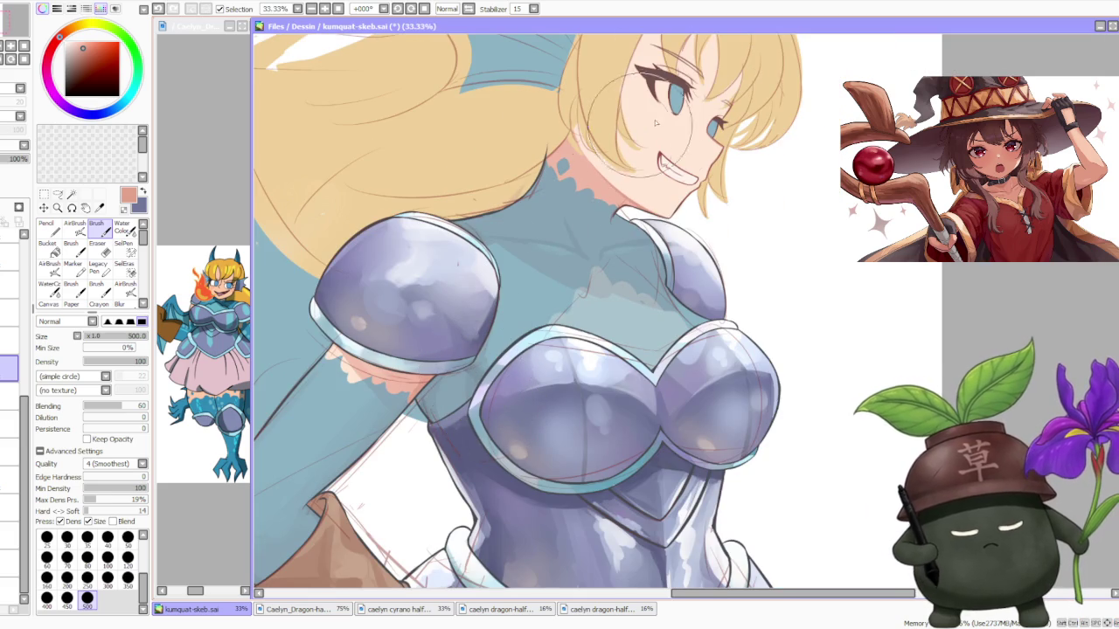
{"action": "scroll", "coordinate": [656, 122], "scroll_direction": "up", "scroll_amount": 2}
{"action": "scroll", "coordinate": [326, 329], "scroll_direction": "down", "scroll_amount": 1}
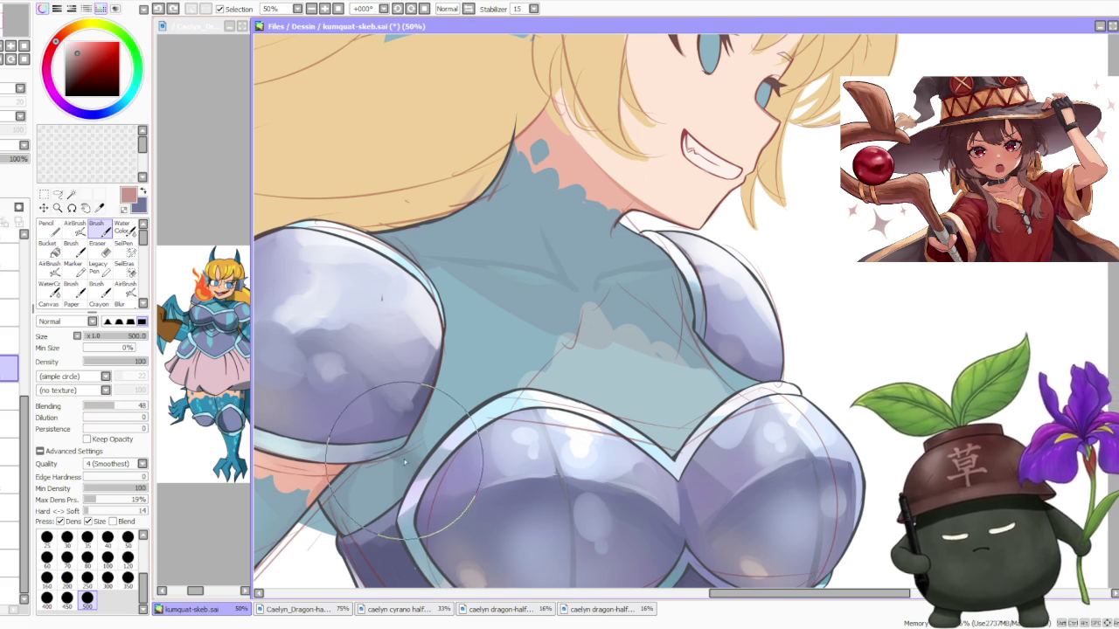
{"action": "scroll", "coordinate": [375, 346], "scroll_direction": "down", "scroll_amount": 1}
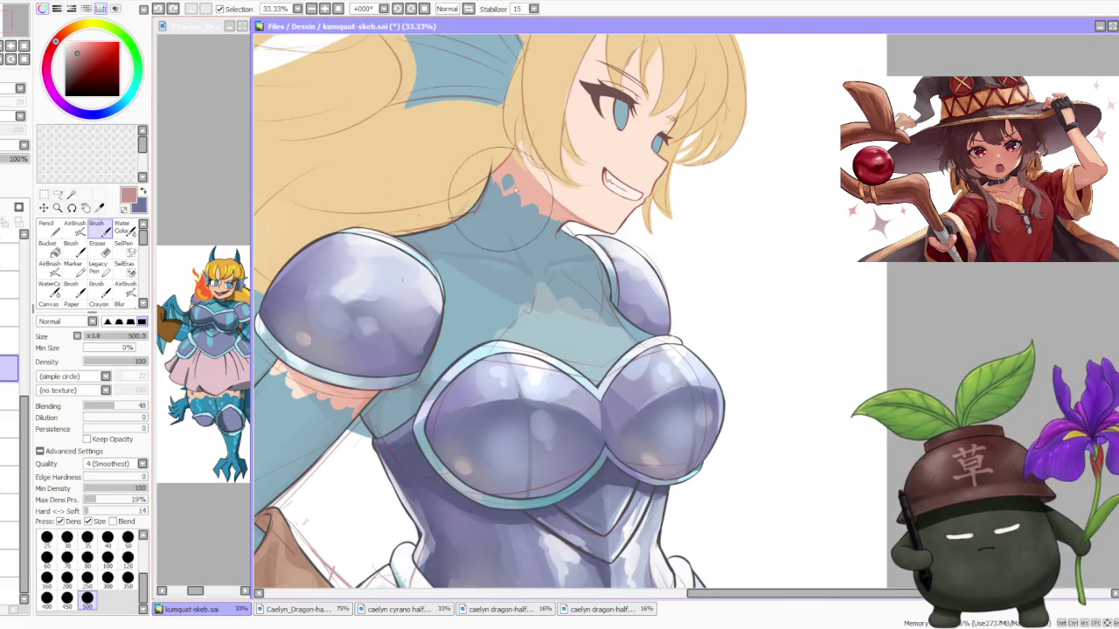
{"action": "scroll", "coordinate": [657, 149], "scroll_direction": "up", "scroll_amount": 3}
{"action": "scroll", "coordinate": [629, 100], "scroll_direction": "down", "scroll_amount": 1}
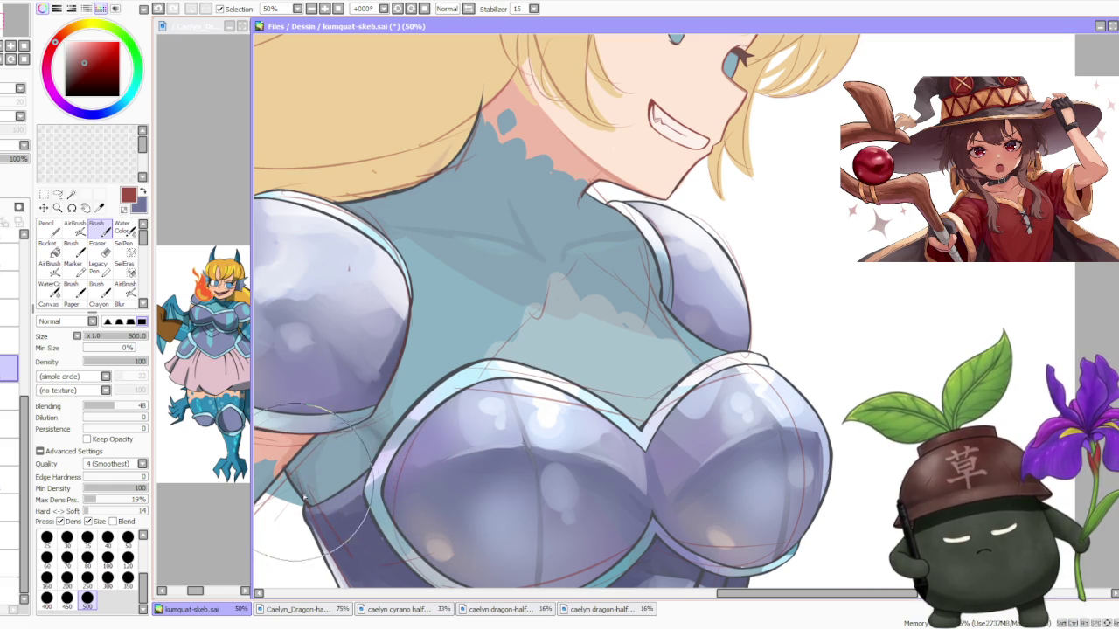
{"action": "scroll", "coordinate": [441, 267], "scroll_direction": "down", "scroll_amount": 3}
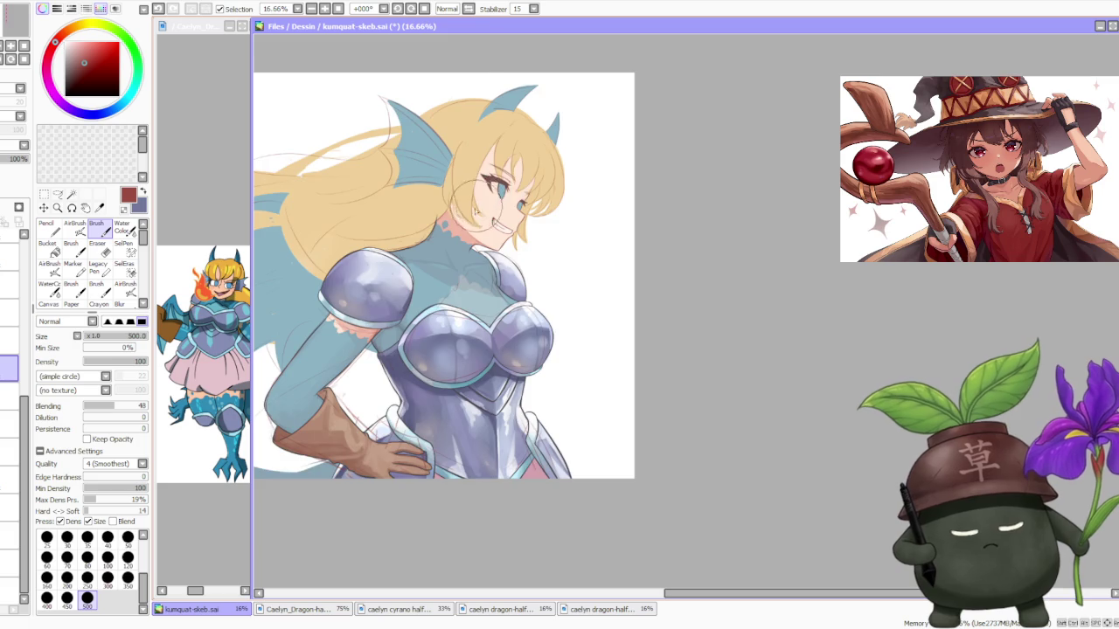
{"action": "scroll", "coordinate": [469, 212], "scroll_direction": "down", "scroll_amount": 1}
{"action": "scroll", "coordinate": [472, 214], "scroll_direction": "up", "scroll_amount": 2}
{"action": "scroll", "coordinate": [454, 262], "scroll_direction": "up", "scroll_amount": 1}
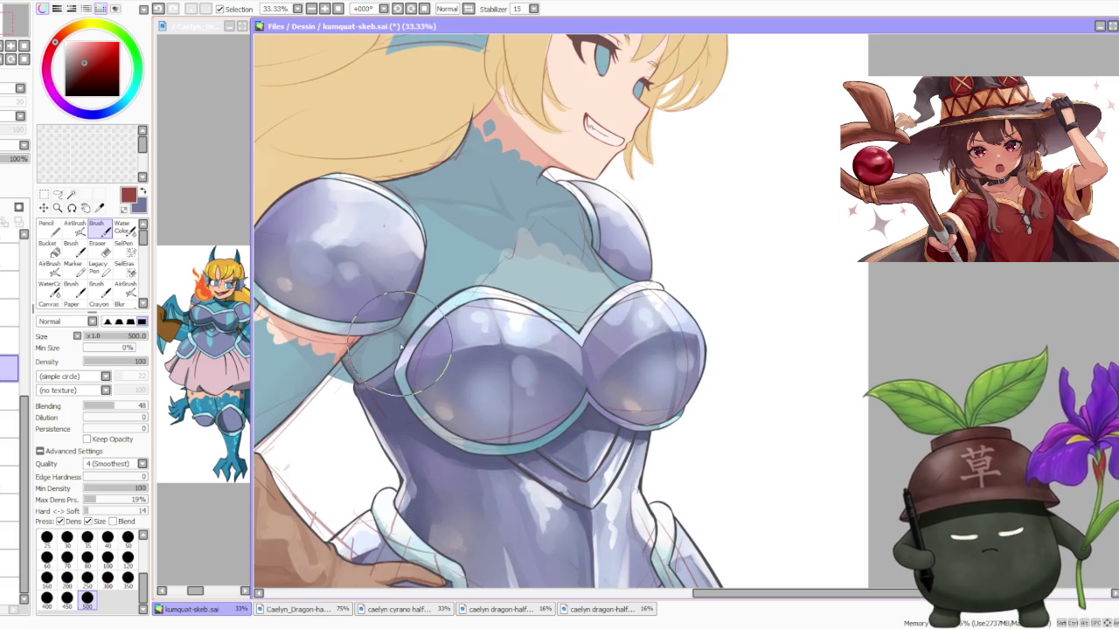
{"action": "right_click", "coordinate": [402, 350]}
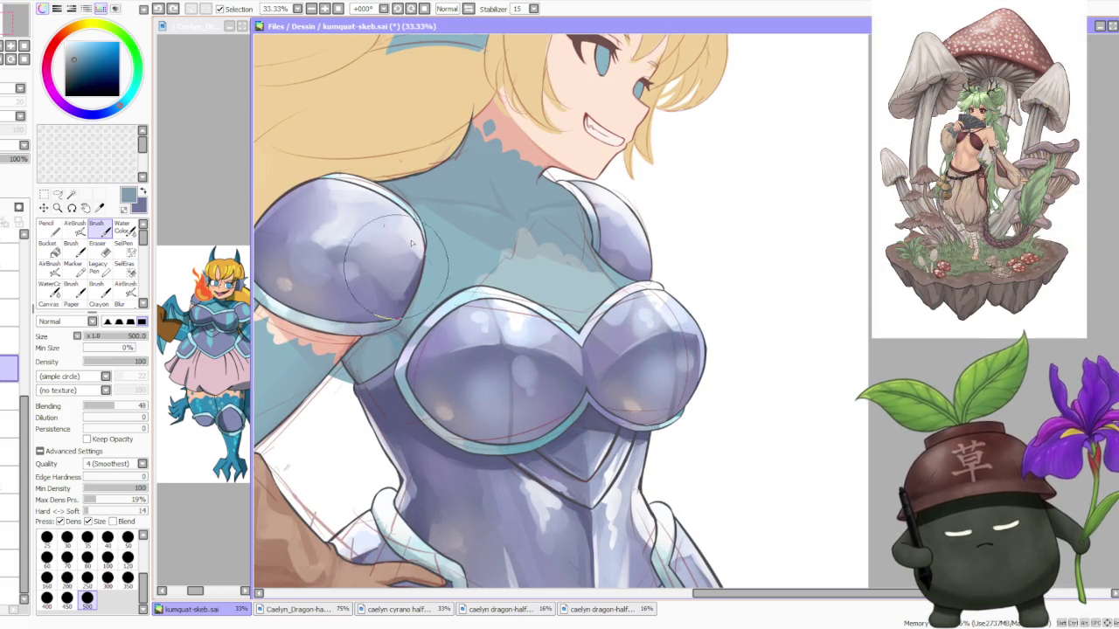
{"action": "right_click", "coordinate": [494, 153]}
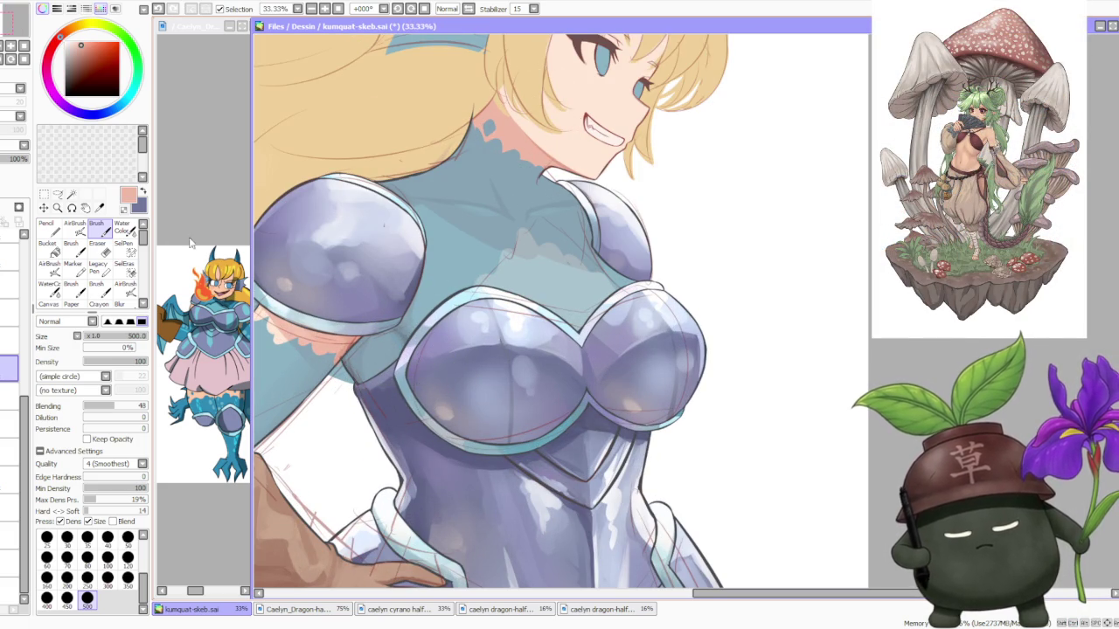
{"action": "left_click", "coordinate": [74, 225]}
{"action": "scroll", "coordinate": [374, 321], "scroll_direction": "down", "scroll_amount": 4}
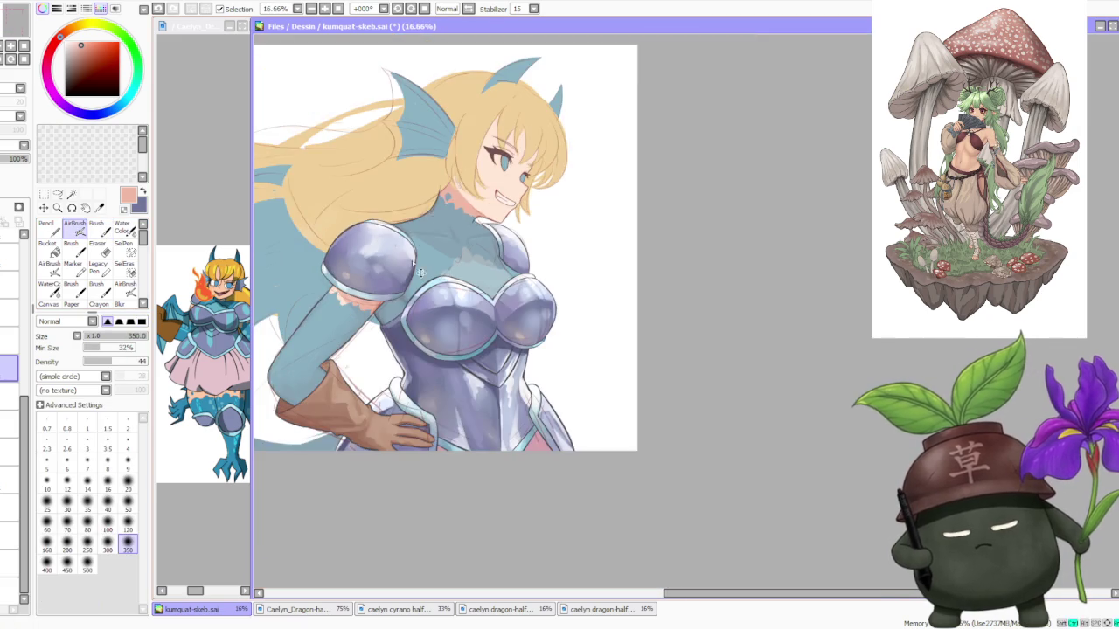
{"action": "scroll", "coordinate": [470, 218], "scroll_direction": "down", "scroll_amount": 1}
{"action": "scroll", "coordinate": [462, 202], "scroll_direction": "down", "scroll_amount": 2}
{"action": "scroll", "coordinate": [472, 192], "scroll_direction": "down", "scroll_amount": 2}
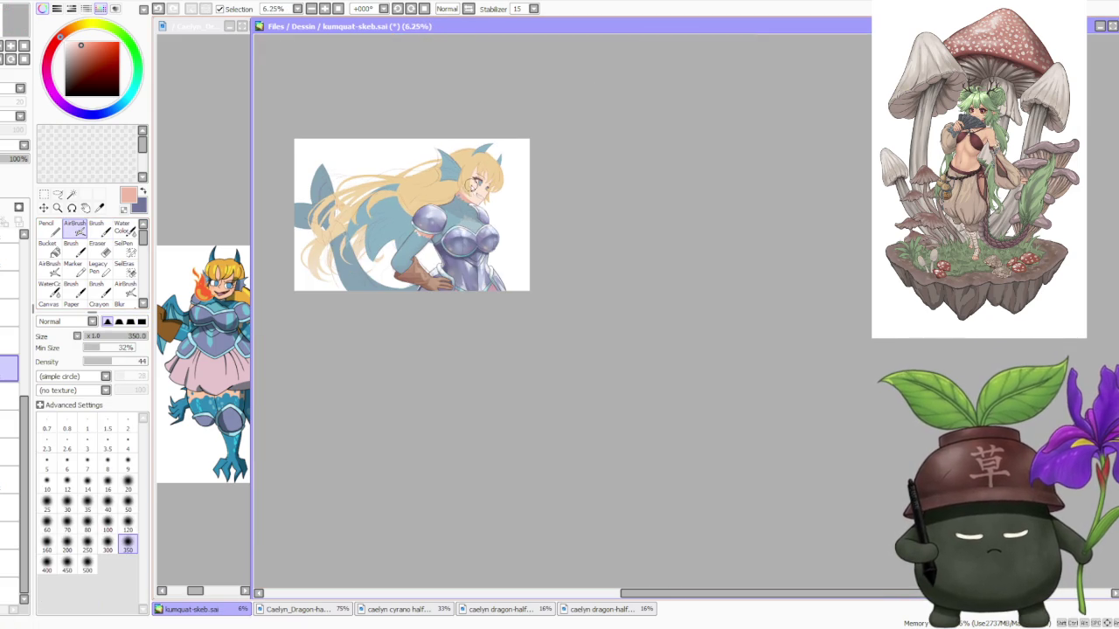
{"action": "scroll", "coordinate": [477, 171], "scroll_direction": "up", "scroll_amount": 1}
{"action": "scroll", "coordinate": [477, 173], "scroll_direction": "up", "scroll_amount": 1}
{"action": "scroll", "coordinate": [479, 175], "scroll_direction": "up", "scroll_amount": 1}
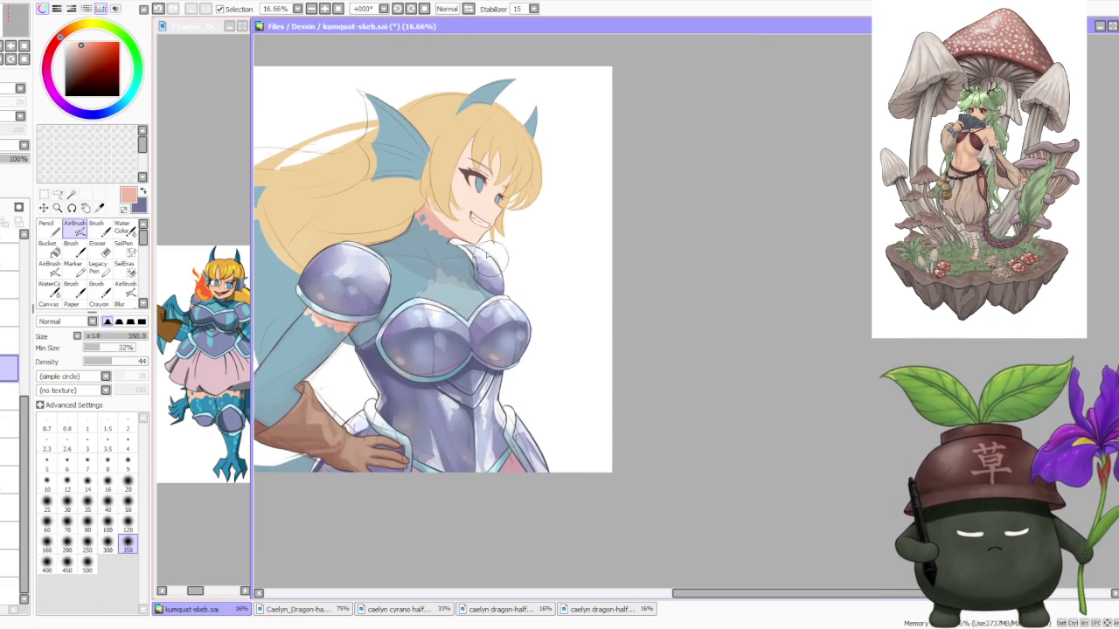
{"action": "left_click", "coordinate": [96, 227]}
{"action": "scroll", "coordinate": [450, 256], "scroll_direction": "up", "scroll_amount": 1}
{"action": "scroll", "coordinate": [441, 262], "scroll_direction": "up", "scroll_amount": 1}
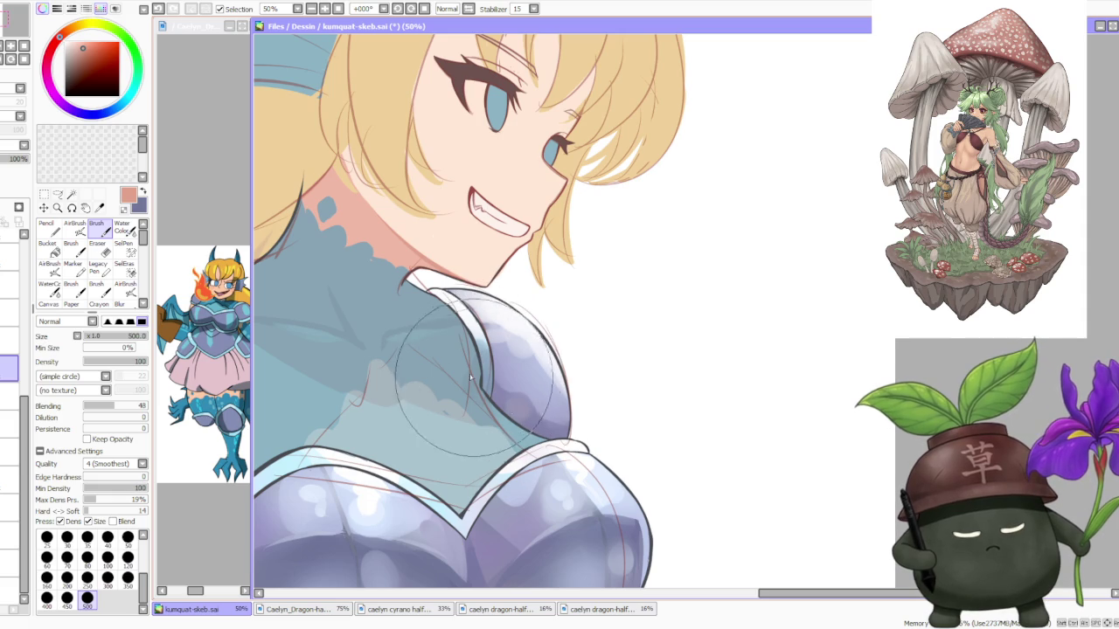
{"action": "scroll", "coordinate": [468, 315], "scroll_direction": "down", "scroll_amount": 2}
{"action": "scroll", "coordinate": [466, 308], "scroll_direction": "down", "scroll_amount": 2}
{"action": "scroll", "coordinate": [597, 258], "scroll_direction": "down", "scroll_amount": 1}
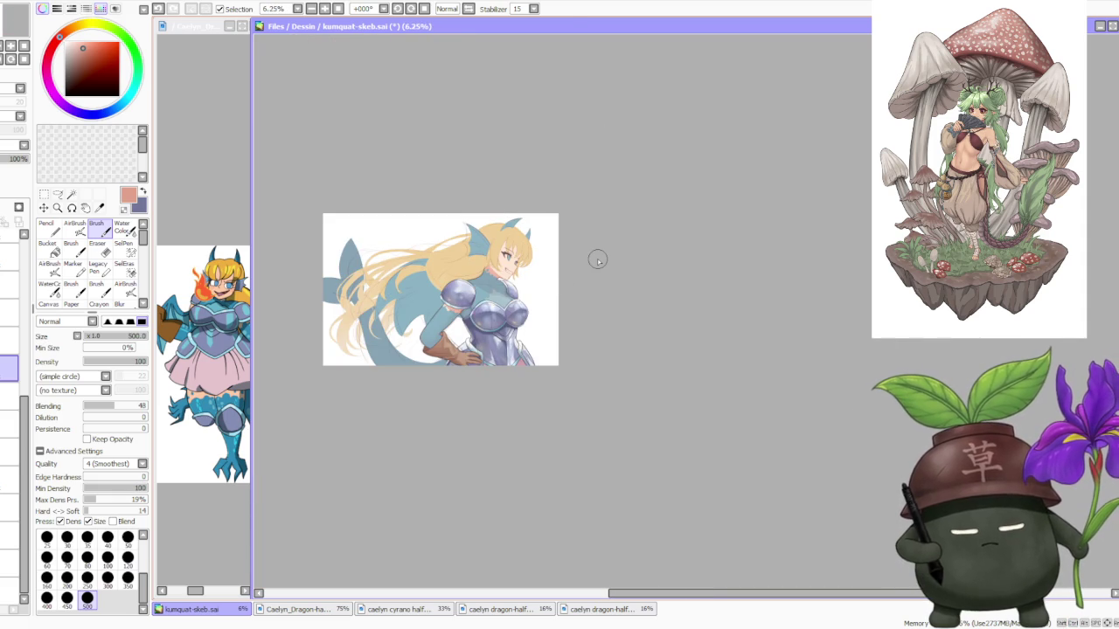
{"action": "scroll", "coordinate": [468, 227], "scroll_direction": "up", "scroll_amount": 1}
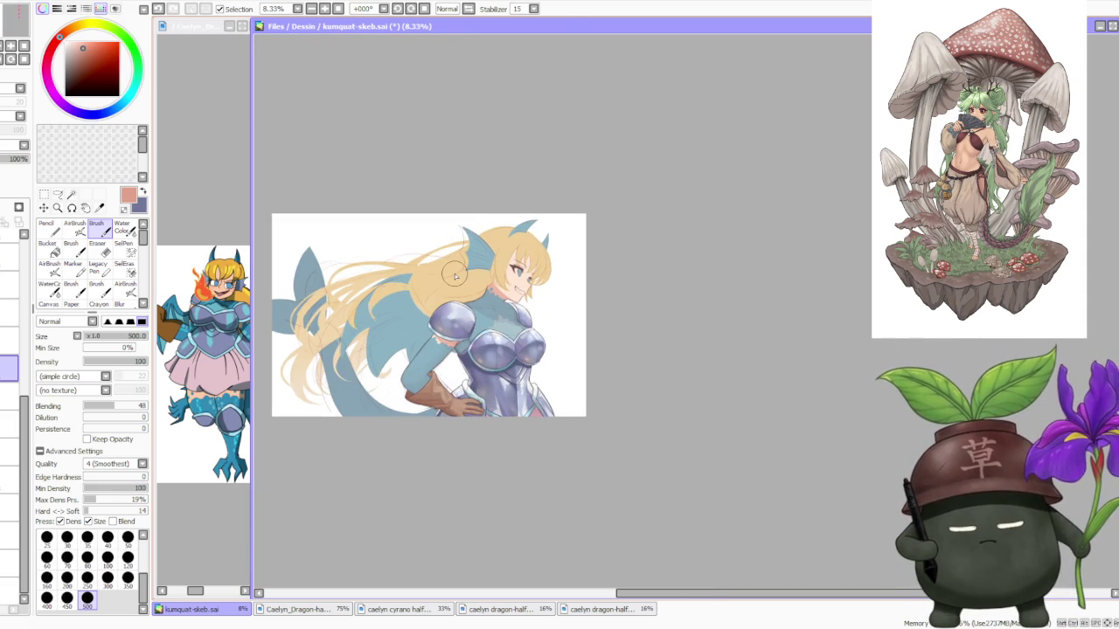
{"action": "scroll", "coordinate": [514, 255], "scroll_direction": "down", "scroll_amount": 1}
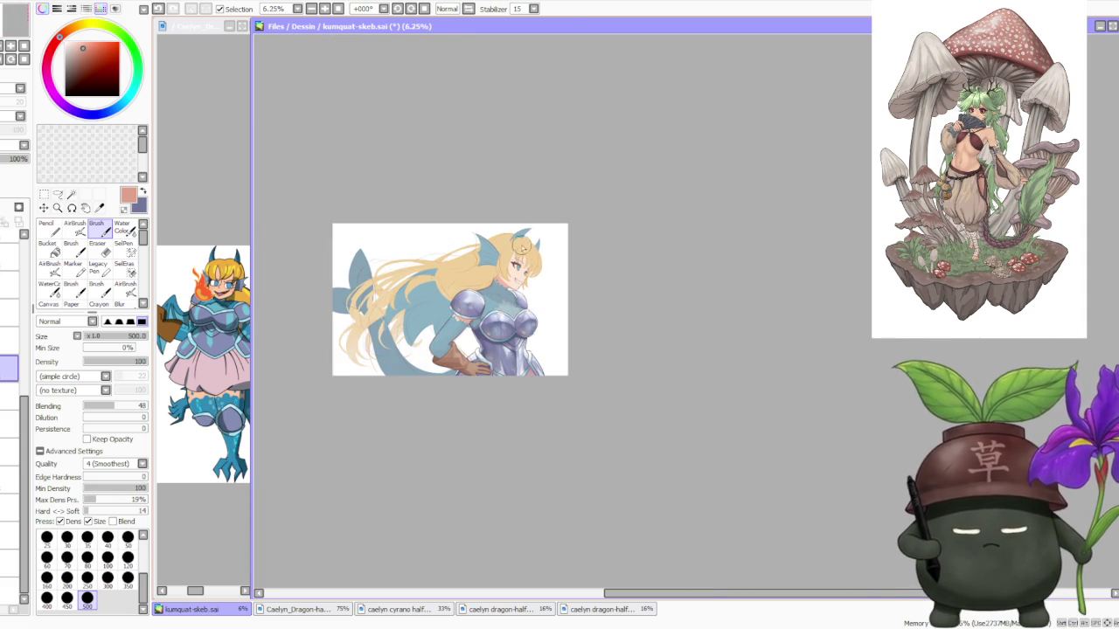
{"action": "scroll", "coordinate": [525, 247], "scroll_direction": "up", "scroll_amount": 1}
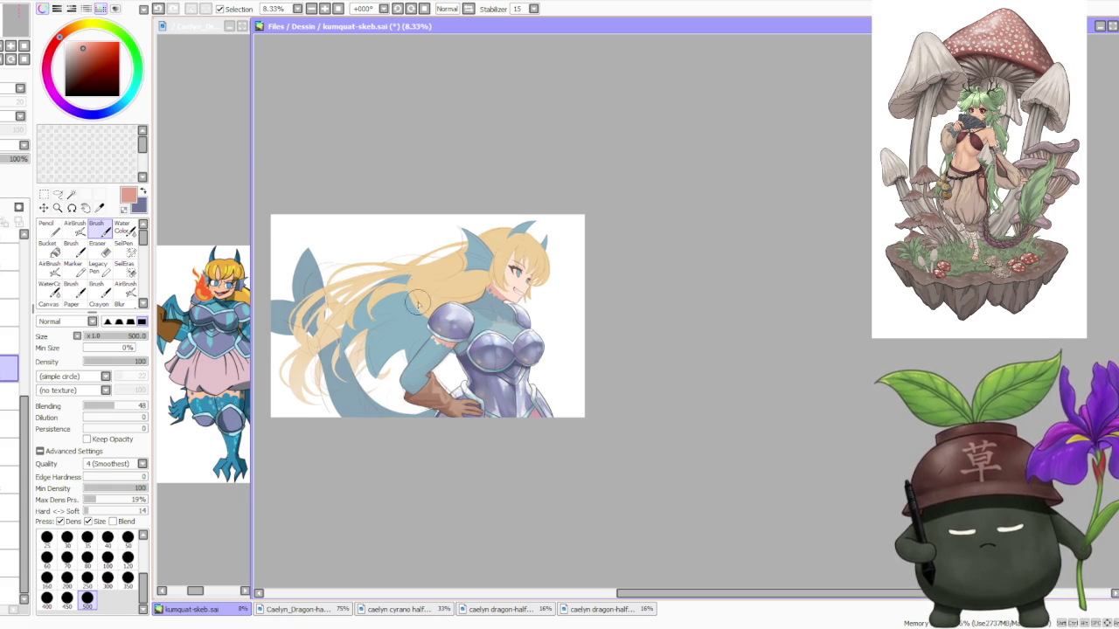
{"action": "scroll", "coordinate": [418, 303], "scroll_direction": "up", "scroll_amount": 2}
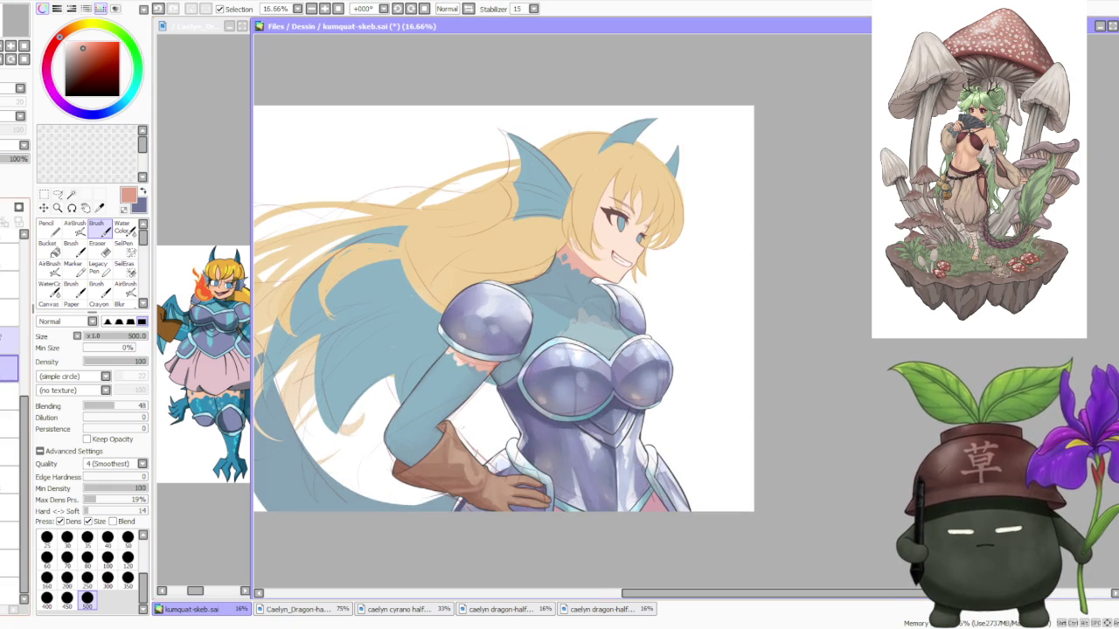
Select the layer above, set its opacity to about 69%, and pick the teal bodysuit colour.
{"action": "left_click", "coordinate": [8, 342]}
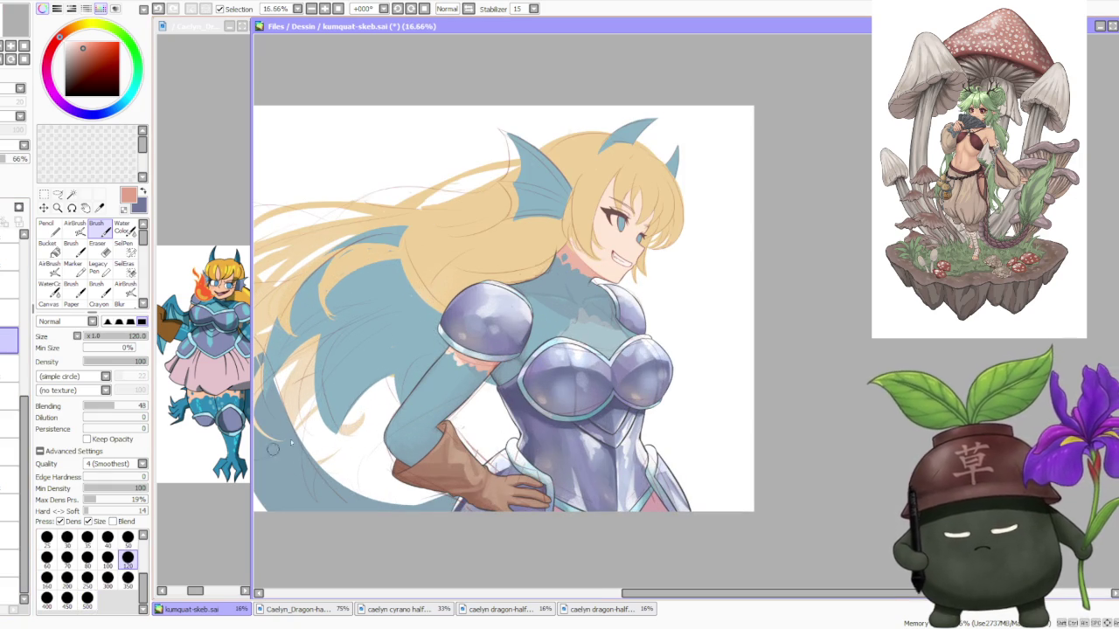
{"action": "scroll", "coordinate": [461, 327], "scroll_direction": "up", "scroll_amount": 1}
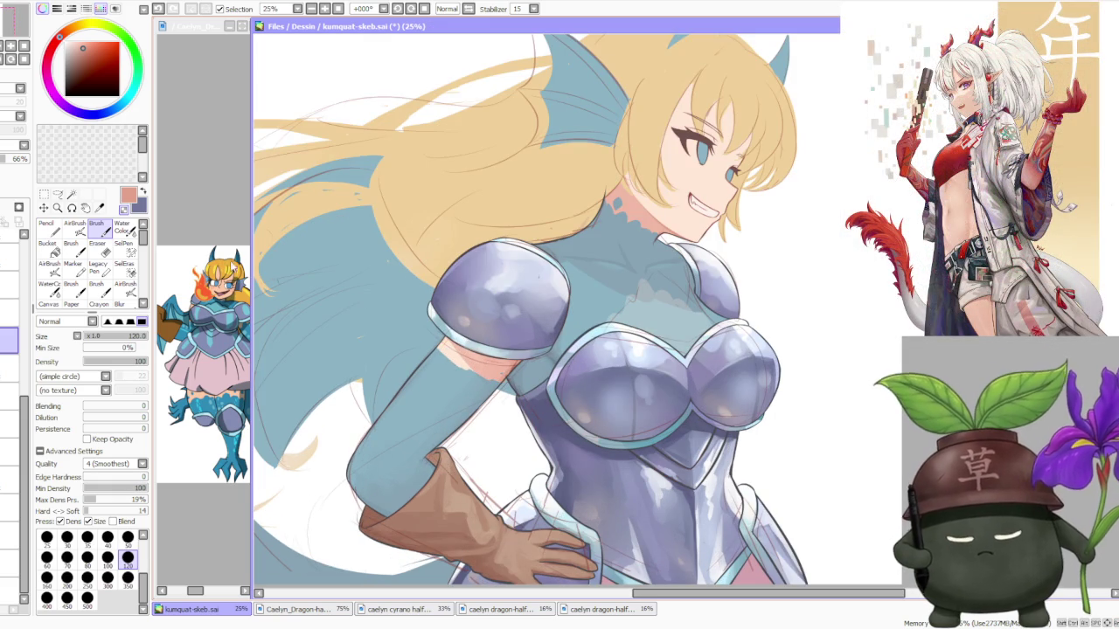
{"action": "mouse_move", "coordinate": [10, 164]}
{"action": "left_mouse_down"}
{"action": "mouse_move", "coordinate": [32, 165]}
{"action": "mouse_move", "coordinate": [16, 161]}
{"action": "left_mouse_up"}
{"action": "left_click", "coordinate": [409, 385], "text": "alt"}
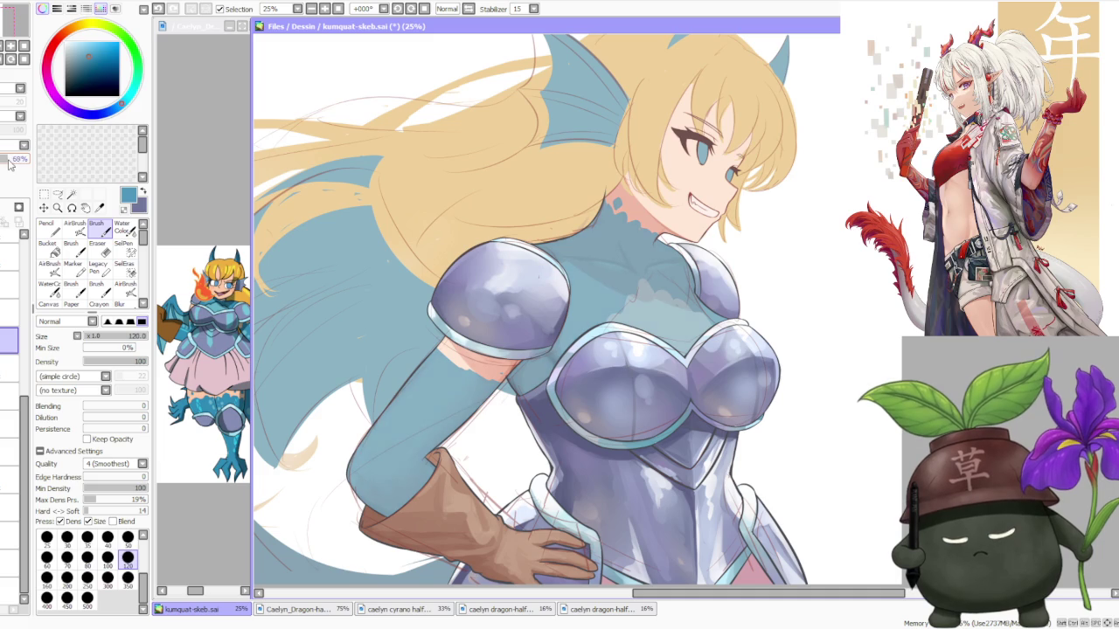
{"action": "scroll", "coordinate": [628, 231], "scroll_direction": "down", "scroll_amount": 2}
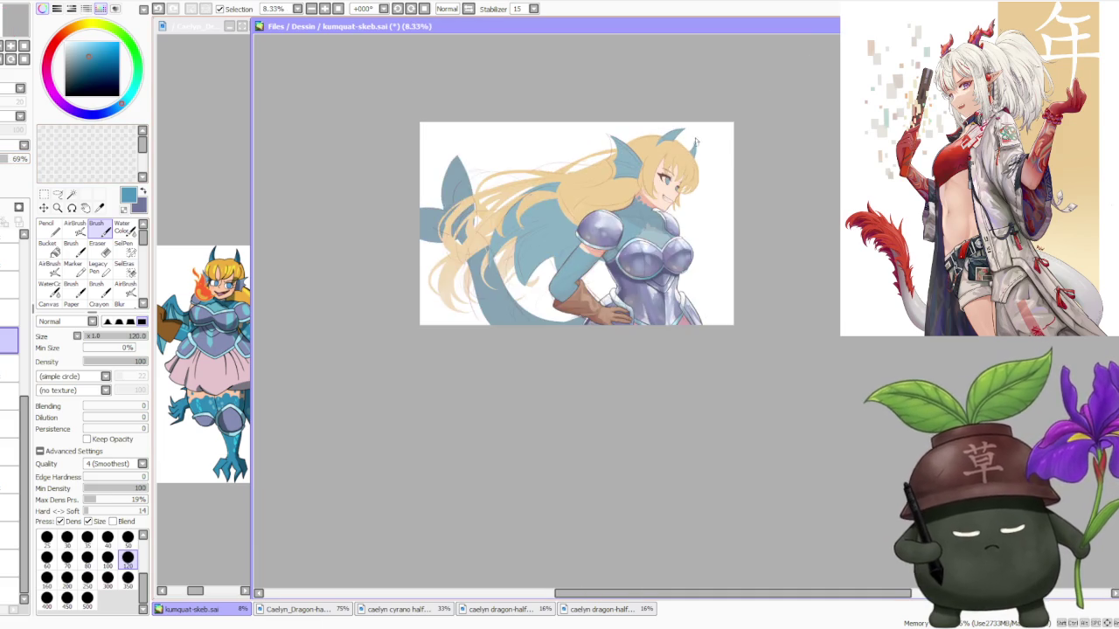
{"action": "scroll", "coordinate": [538, 294], "scroll_direction": "up", "scroll_amount": 3}
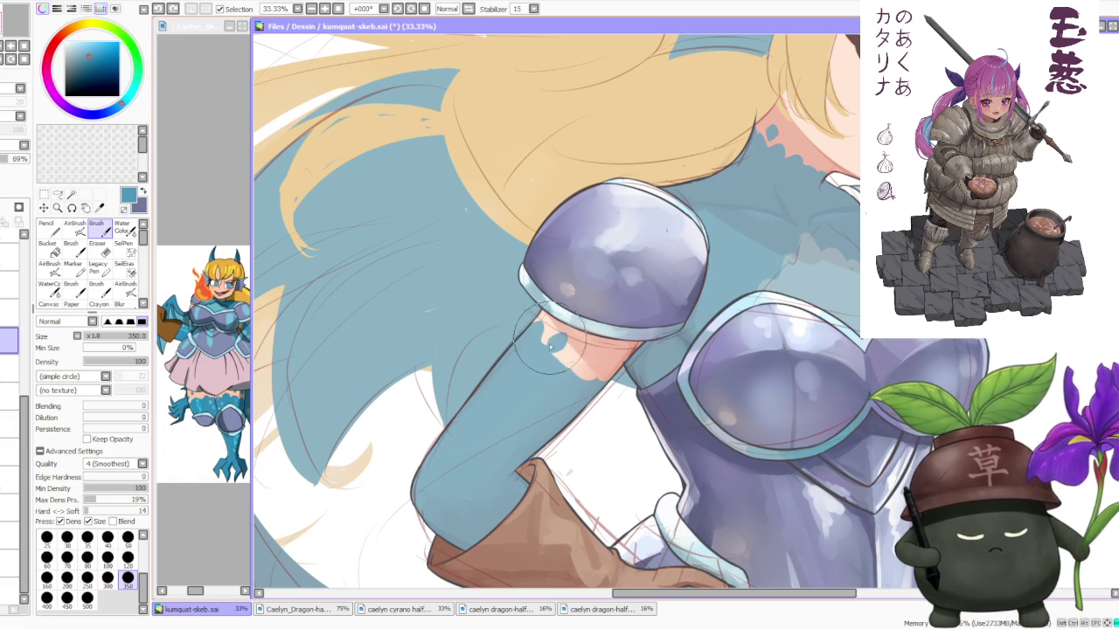
Paint a jagged teal scale trim across the upper arm just below the pauldron.
{"action": "mouse_move", "coordinate": [545, 347]}
{"action": "left_mouse_down"}
{"action": "mouse_move", "coordinate": [548, 357]}
{"action": "mouse_move", "coordinate": [543, 330]}
{"action": "mouse_move", "coordinate": [561, 371]}
{"action": "mouse_move", "coordinate": [566, 357]}
{"action": "mouse_move", "coordinate": [577, 371]}
{"action": "mouse_move", "coordinate": [596, 359]}
{"action": "mouse_move", "coordinate": [609, 385]}
{"action": "mouse_move", "coordinate": [591, 376]}
{"action": "mouse_move", "coordinate": [603, 360]}
{"action": "mouse_move", "coordinate": [599, 370]}
{"action": "left_mouse_up"}
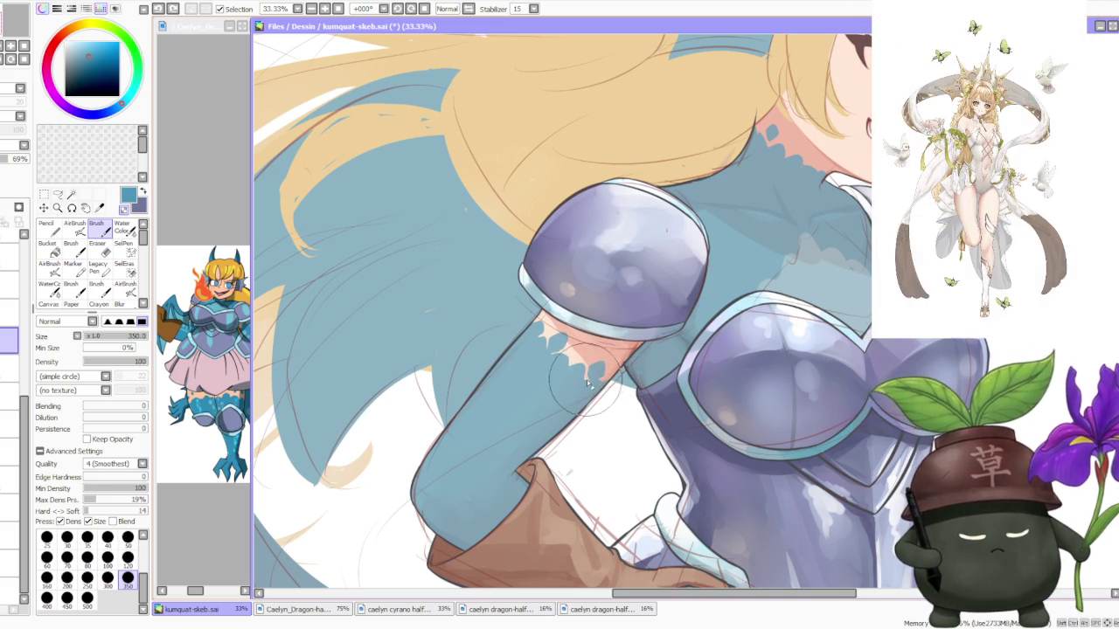
{"action": "mouse_move", "coordinate": [591, 382]}
{"action": "left_mouse_down"}
{"action": "mouse_move", "coordinate": [601, 385]}
{"action": "mouse_move", "coordinate": [570, 359]}
{"action": "mouse_move", "coordinate": [551, 359]}
{"action": "left_mouse_up"}
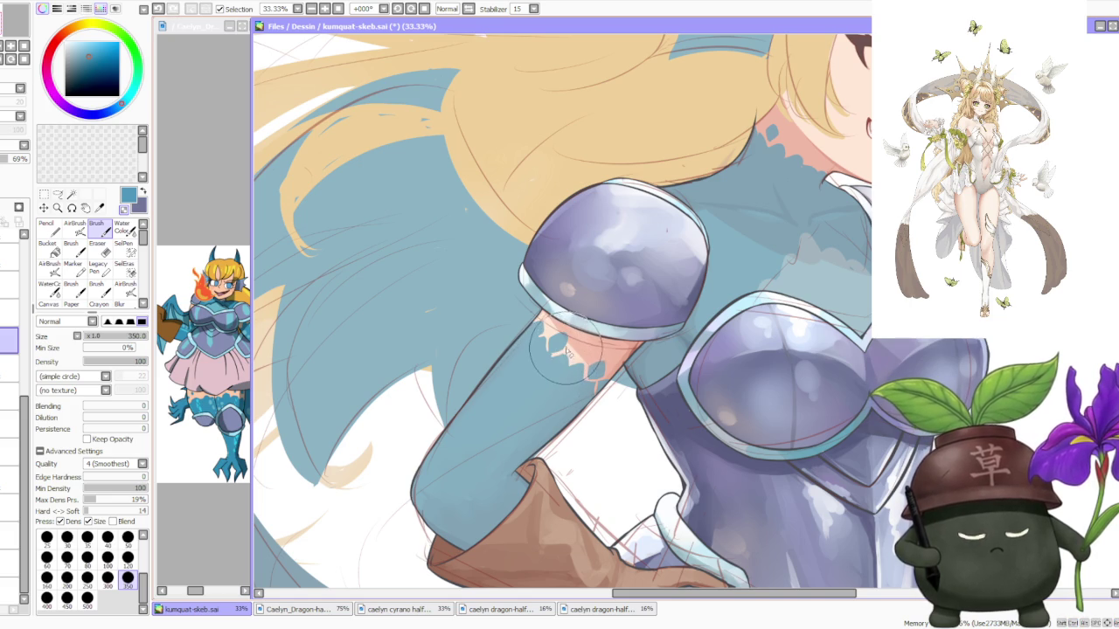
{"action": "scroll", "coordinate": [642, 301], "scroll_direction": "down", "scroll_amount": 2}
{"action": "scroll", "coordinate": [642, 302], "scroll_direction": "down", "scroll_amount": 1}
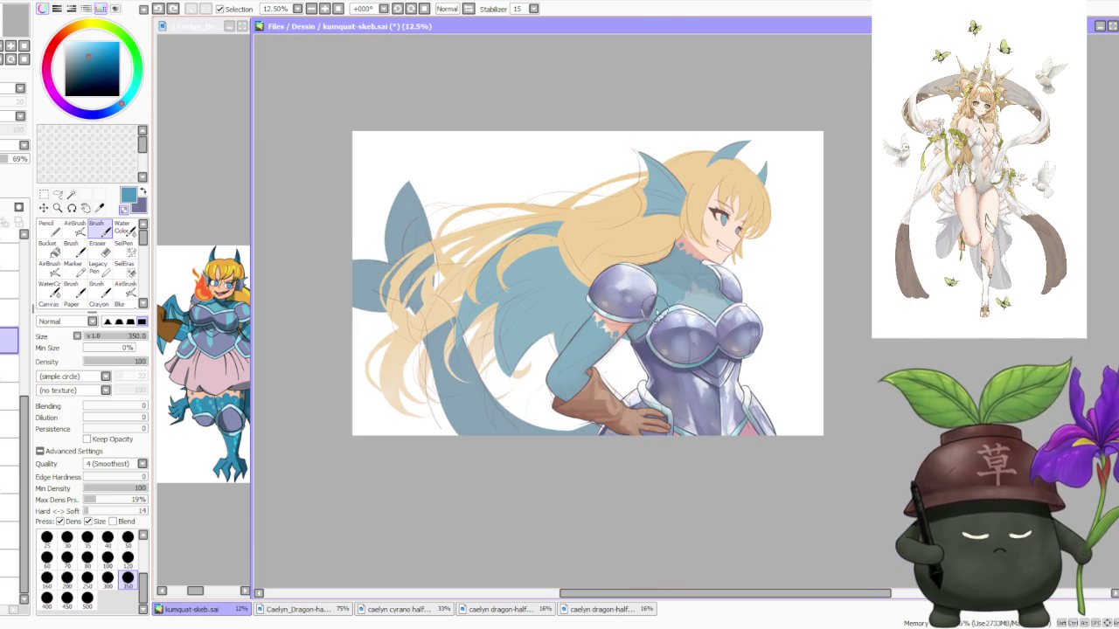
{"action": "scroll", "coordinate": [643, 301], "scroll_direction": "up", "scroll_amount": 3}
{"action": "scroll", "coordinate": [567, 354], "scroll_direction": "up", "scroll_amount": 1}
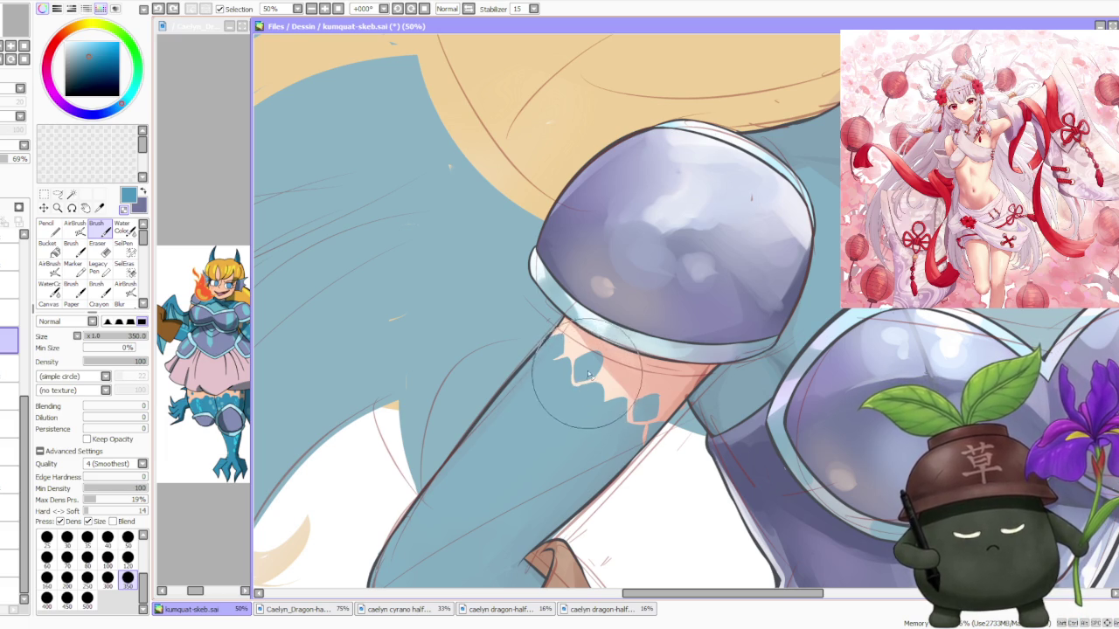
{"action": "scroll", "coordinate": [616, 357], "scroll_direction": "down", "scroll_amount": 2}
{"action": "scroll", "coordinate": [616, 356], "scroll_direction": "up", "scroll_amount": 1}
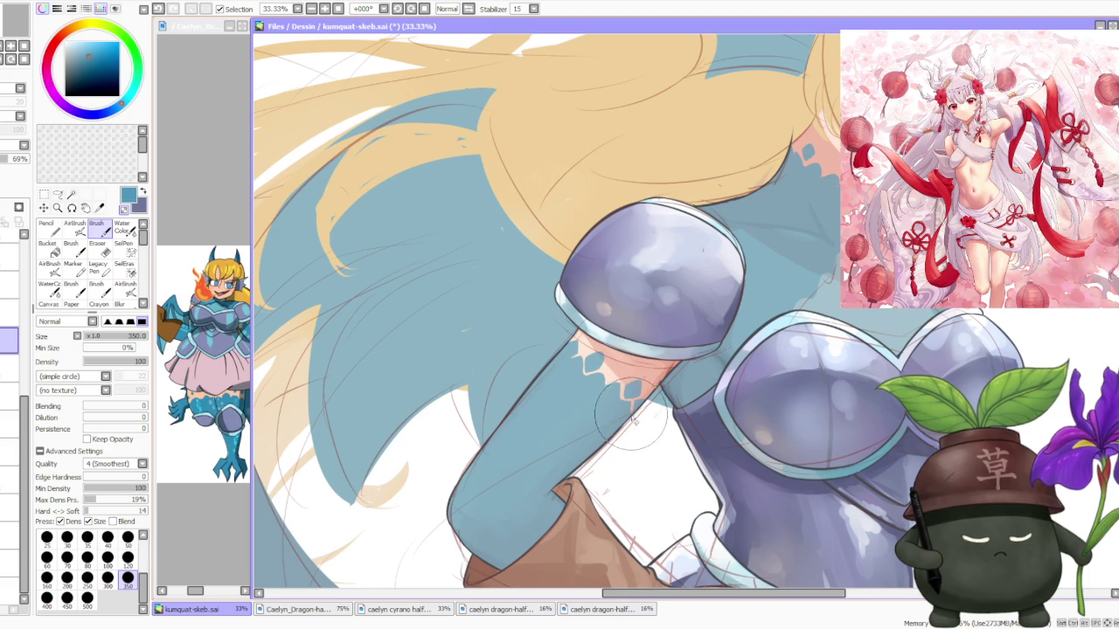
{"action": "scroll", "coordinate": [654, 361], "scroll_direction": "down", "scroll_amount": 4}
{"action": "scroll", "coordinate": [709, 317], "scroll_direction": "up", "scroll_amount": 1}
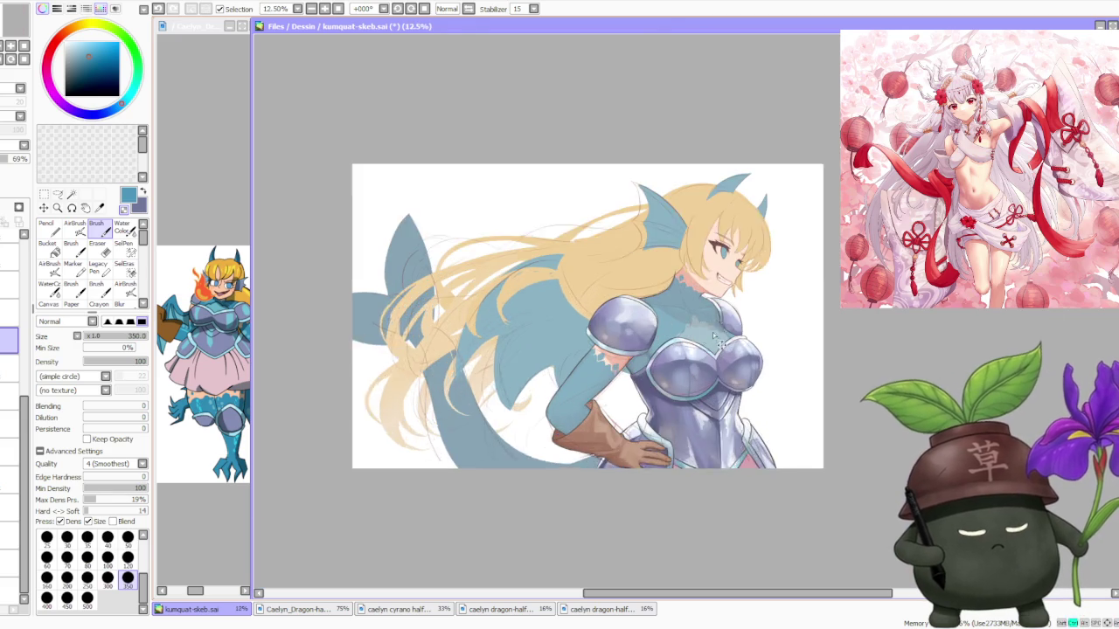
{"action": "scroll", "coordinate": [699, 302], "scroll_direction": "up", "scroll_amount": 1}
{"action": "scroll", "coordinate": [682, 271], "scroll_direction": "up", "scroll_amount": 1}
{"action": "scroll", "coordinate": [642, 214], "scroll_direction": "up", "scroll_amount": 2}
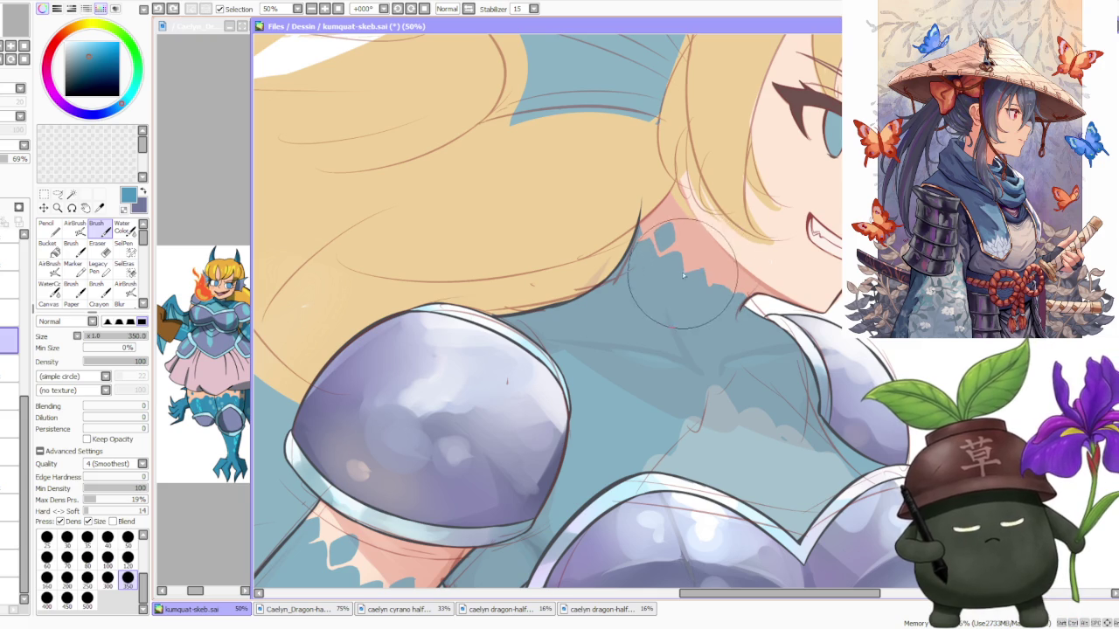
Undo the neck stroke, repaint the teal zigzag collar into the neck skin, and zoom out to check.
{"action": "key", "text": "ctrl+z"}
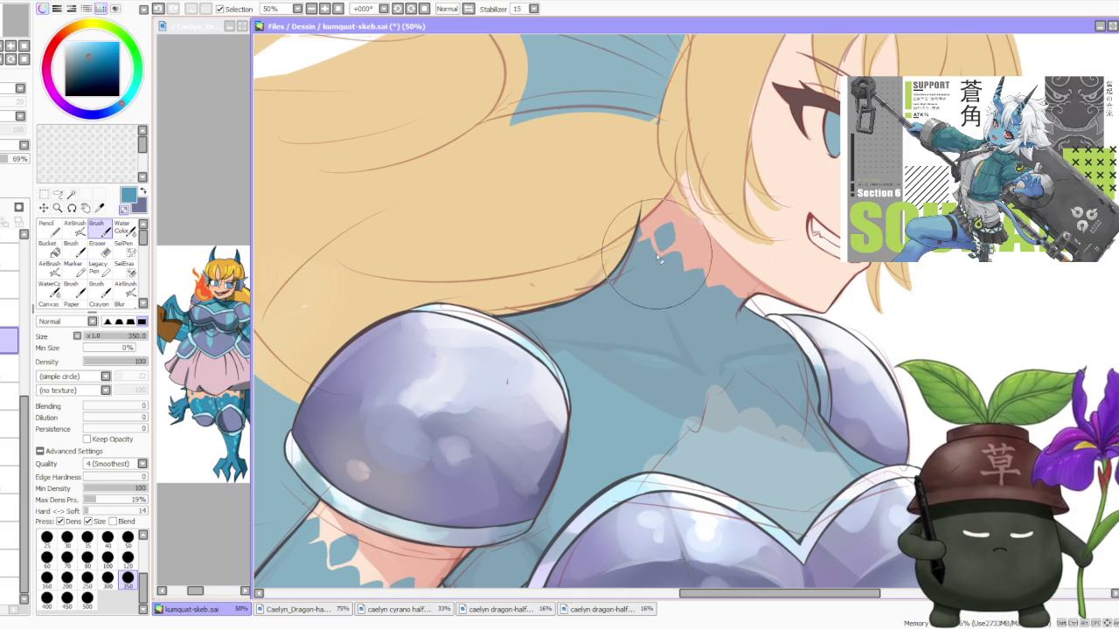
{"action": "mouse_move", "coordinate": [651, 231]}
{"action": "left_mouse_down"}
{"action": "mouse_move", "coordinate": [707, 284]}
{"action": "mouse_move", "coordinate": [705, 270]}
{"action": "mouse_move", "coordinate": [708, 286]}
{"action": "left_mouse_up"}
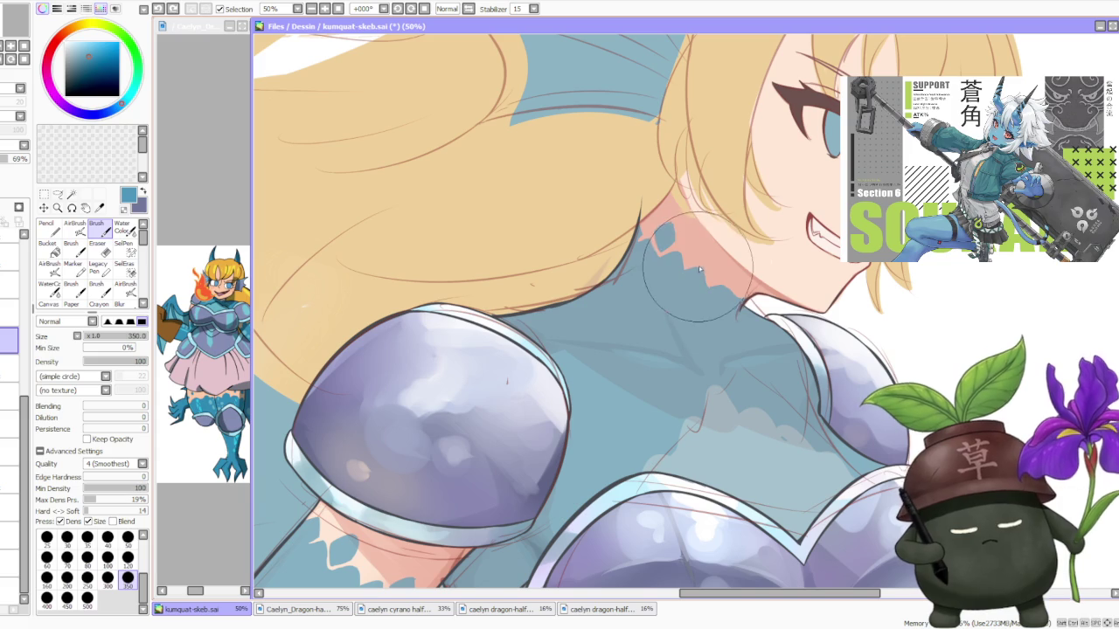
{"action": "mouse_move", "coordinate": [708, 286]}
{"action": "left_mouse_down"}
{"action": "mouse_move", "coordinate": [696, 270]}
{"action": "mouse_move", "coordinate": [716, 284]}
{"action": "mouse_move", "coordinate": [708, 291]}
{"action": "mouse_move", "coordinate": [725, 273]}
{"action": "mouse_move", "coordinate": [718, 293]}
{"action": "mouse_move", "coordinate": [711, 280]}
{"action": "mouse_move", "coordinate": [724, 292]}
{"action": "mouse_move", "coordinate": [711, 282]}
{"action": "left_mouse_up"}
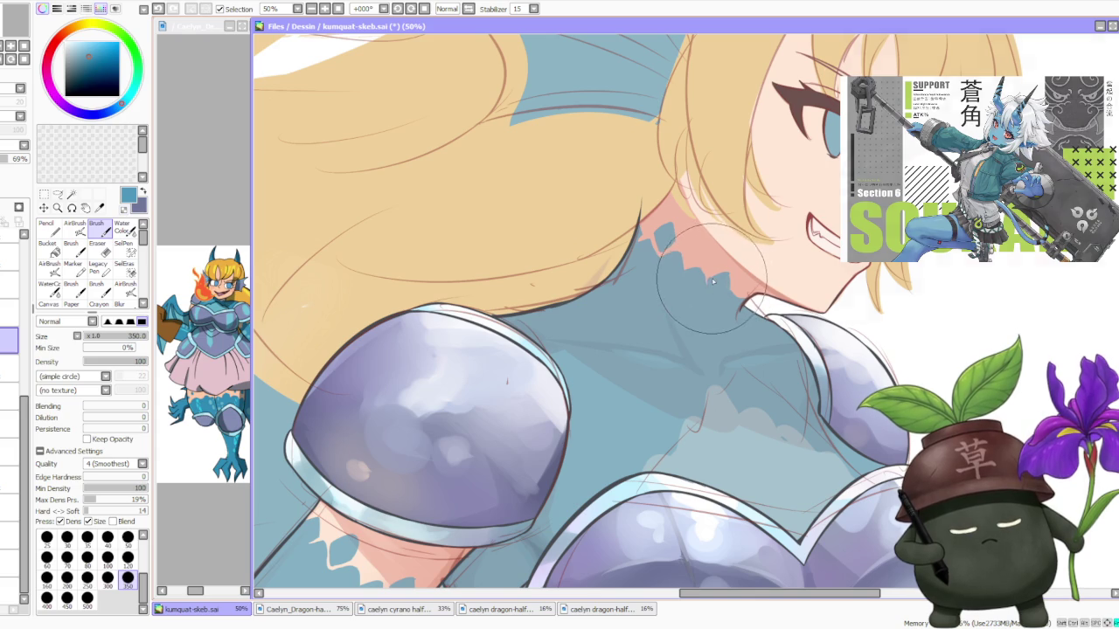
{"action": "key", "text": "ctrl+minus"}
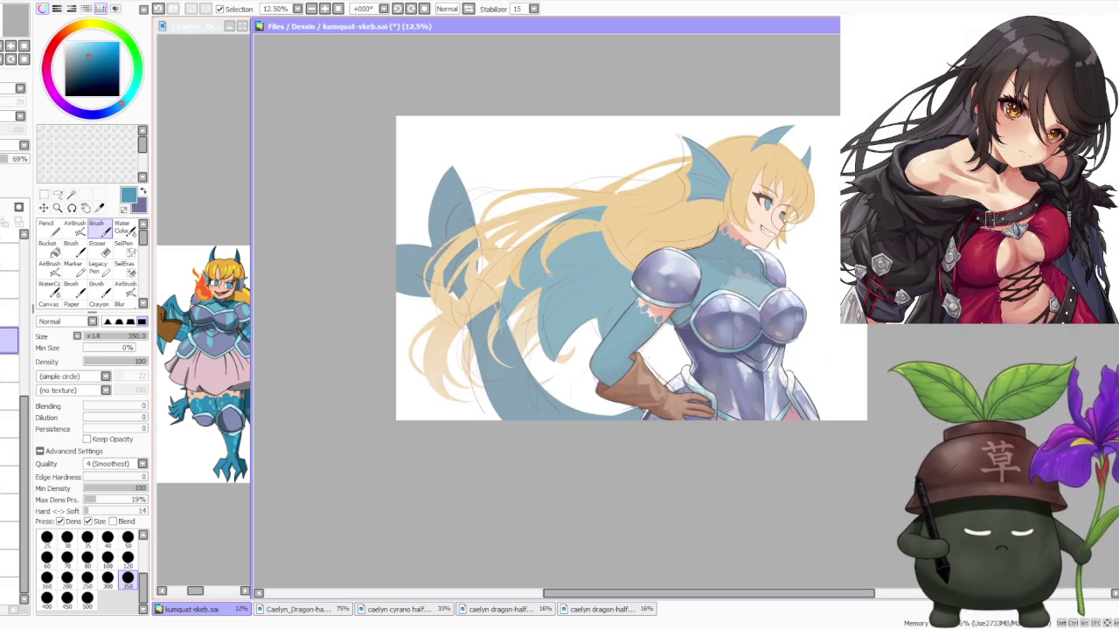
Zoom in on the face and neck, then extend the teal scale collar left and down.
{"action": "key", "text": "ctrl+plus"}
{"action": "key", "text": "ctrl+plus"}
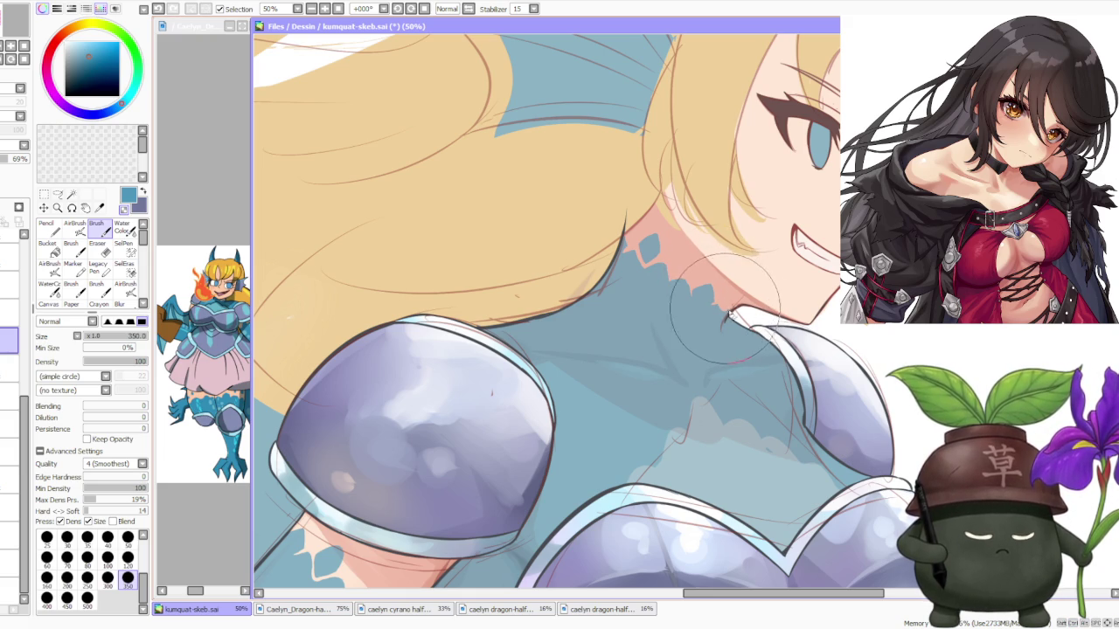
{"action": "scroll", "coordinate": [729, 308], "scroll_direction": "down", "scroll_amount": 4}
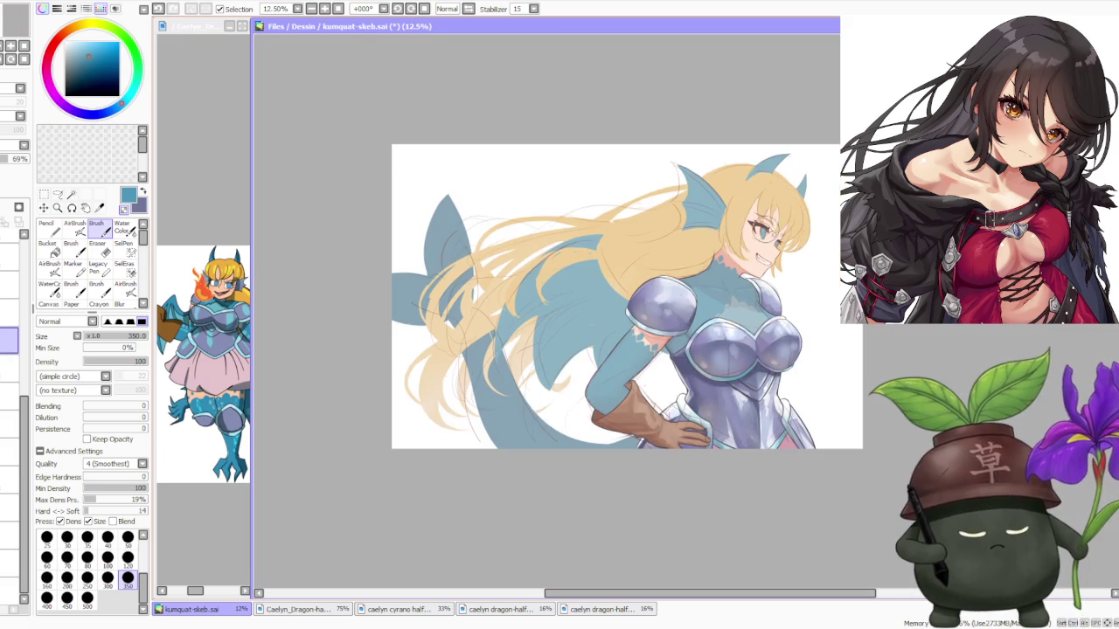
{"action": "scroll", "coordinate": [747, 276], "scroll_direction": "up", "scroll_amount": 3}
{"action": "scroll", "coordinate": [747, 276], "scroll_direction": "up", "scroll_amount": 1}
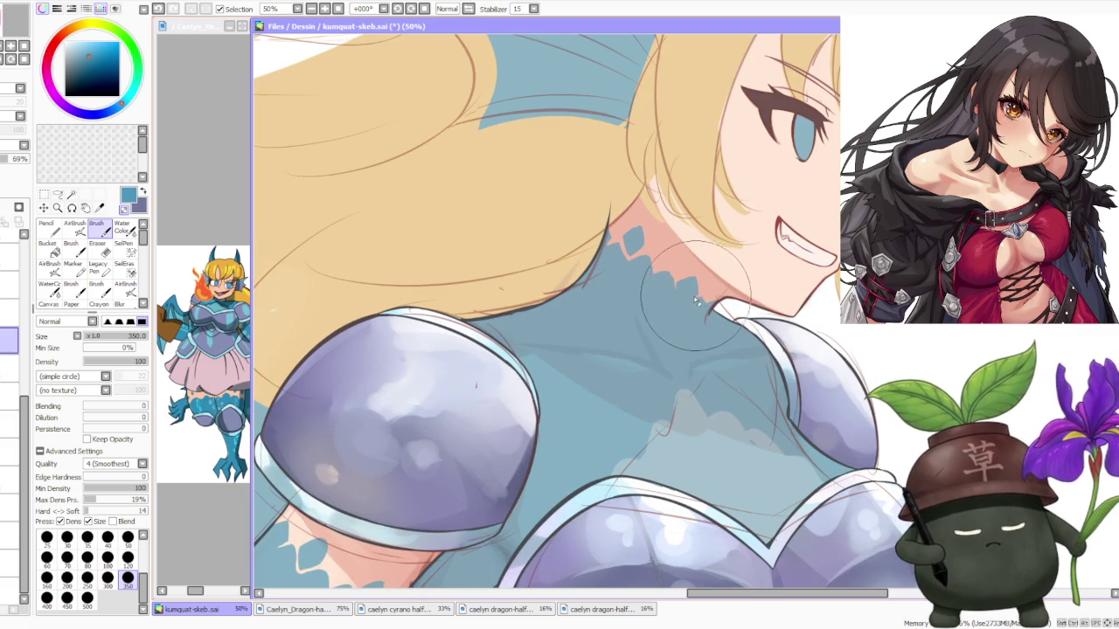
{"action": "scroll", "coordinate": [712, 289], "scroll_direction": "down", "scroll_amount": 3}
{"action": "scroll", "coordinate": [715, 274], "scroll_direction": "down", "scroll_amount": 2}
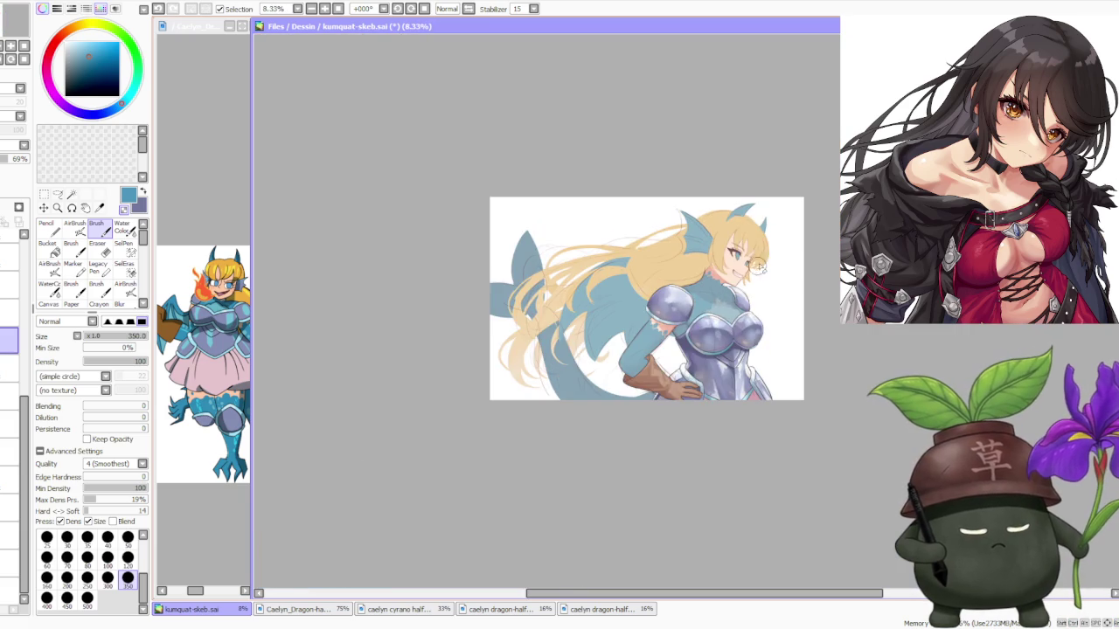
{"action": "scroll", "coordinate": [767, 258], "scroll_direction": "up", "scroll_amount": 1}
{"action": "scroll", "coordinate": [753, 262], "scroll_direction": "up", "scroll_amount": 3}
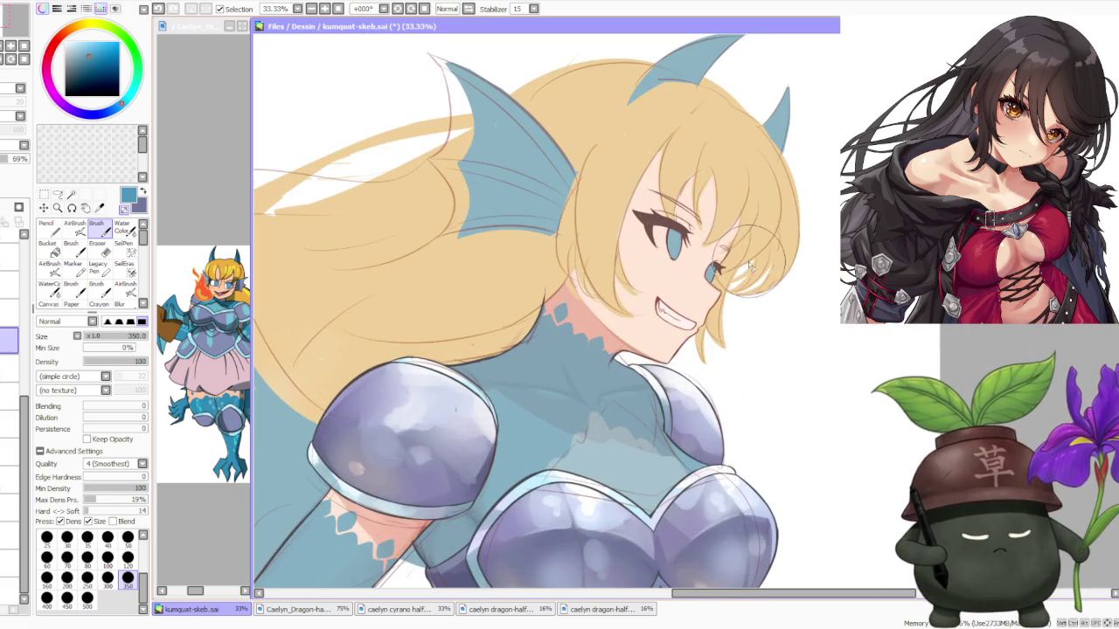
{"action": "scroll", "coordinate": [690, 262], "scroll_direction": "up", "scroll_amount": 3}
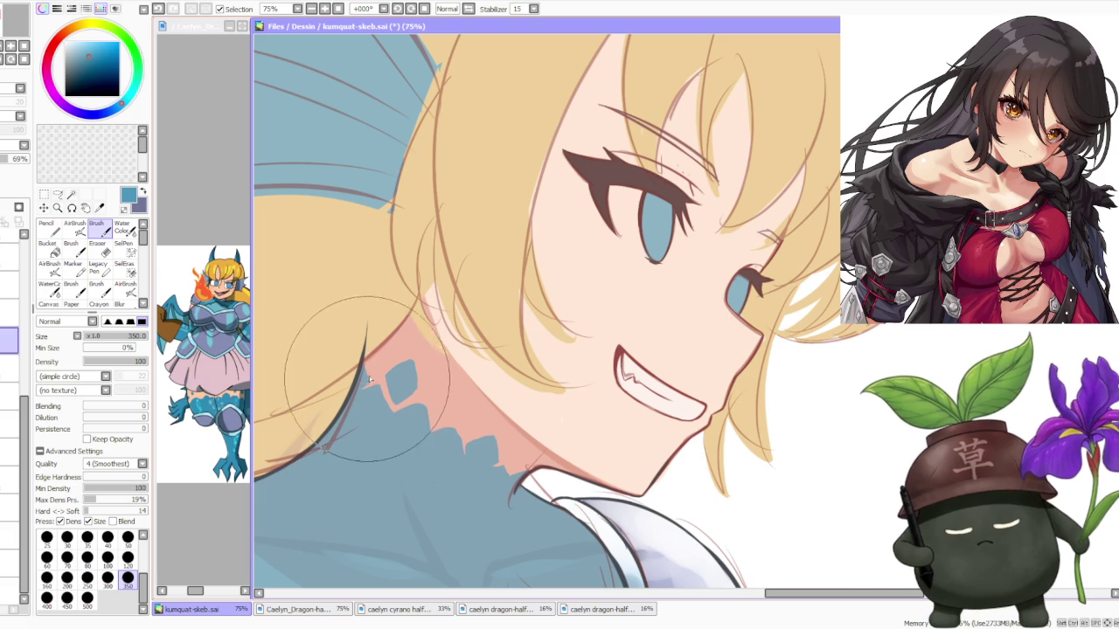
{"action": "left_click_drag", "start_coordinate": [372, 380], "coordinate": [394, 384]}
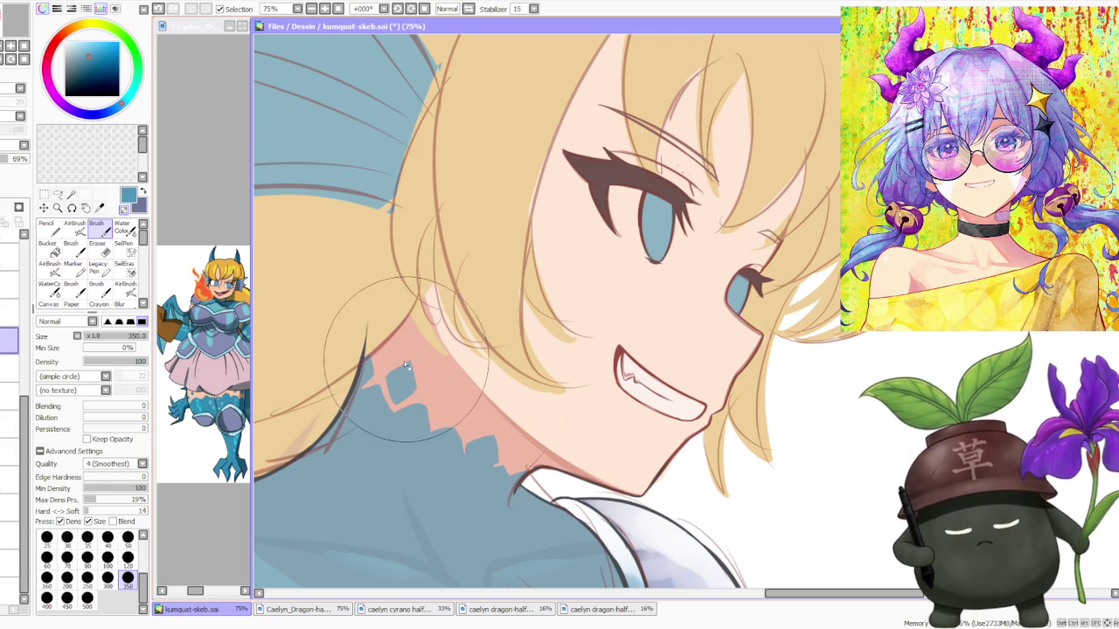
{"action": "scroll", "coordinate": [420, 368], "scroll_direction": "down", "scroll_amount": 4}
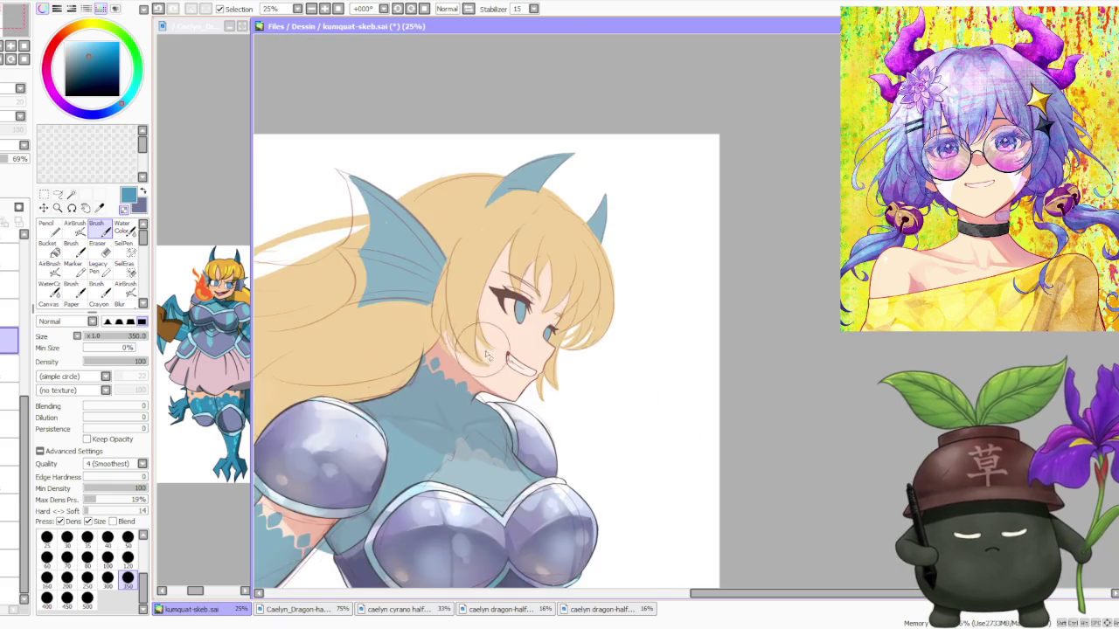
Zoom in and out around the canvas to inspect the teal bodysuit shading.
{"action": "scroll", "coordinate": [421, 368], "scroll_direction": "down", "scroll_amount": 1}
{"action": "scroll", "coordinate": [530, 322], "scroll_direction": "down", "scroll_amount": 1}
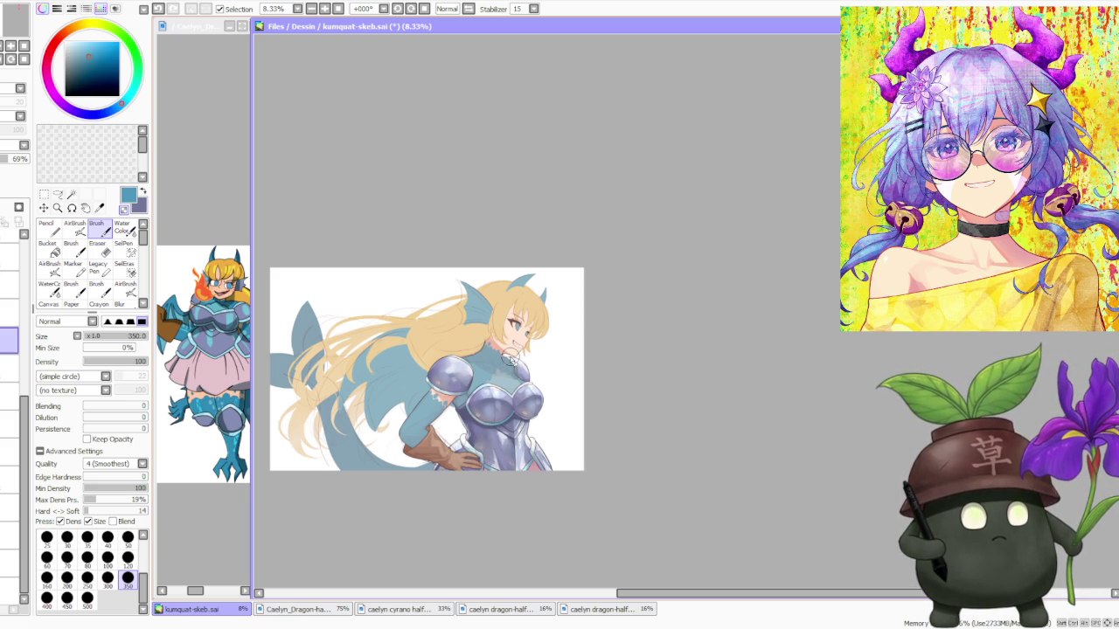
{"action": "scroll", "coordinate": [511, 351], "scroll_direction": "up", "scroll_amount": 1}
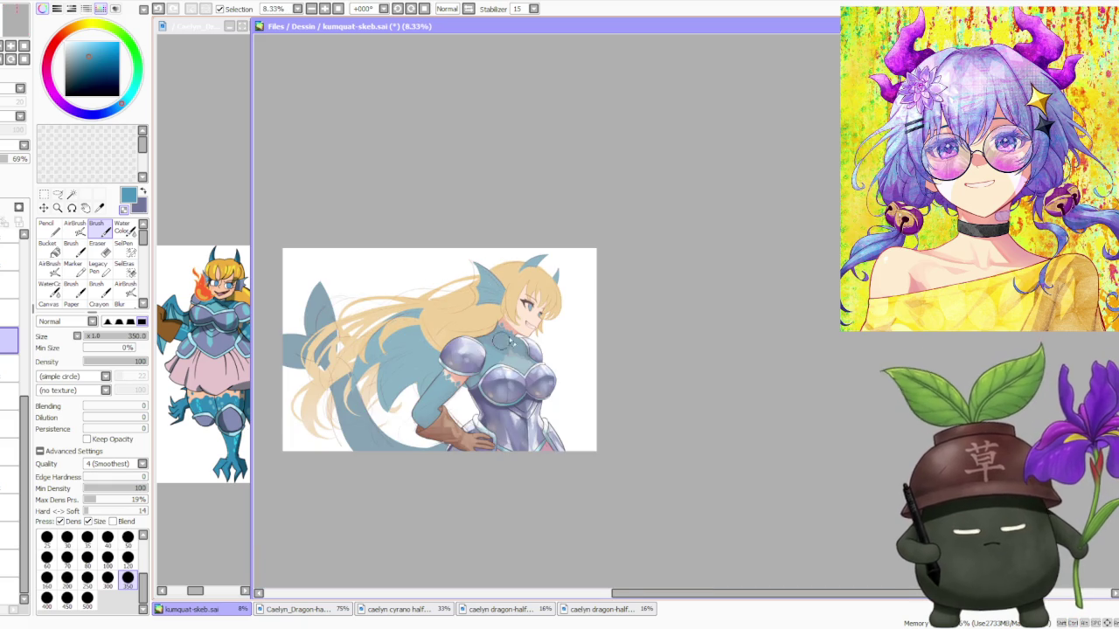
{"action": "scroll", "coordinate": [475, 337], "scroll_direction": "up", "scroll_amount": 1}
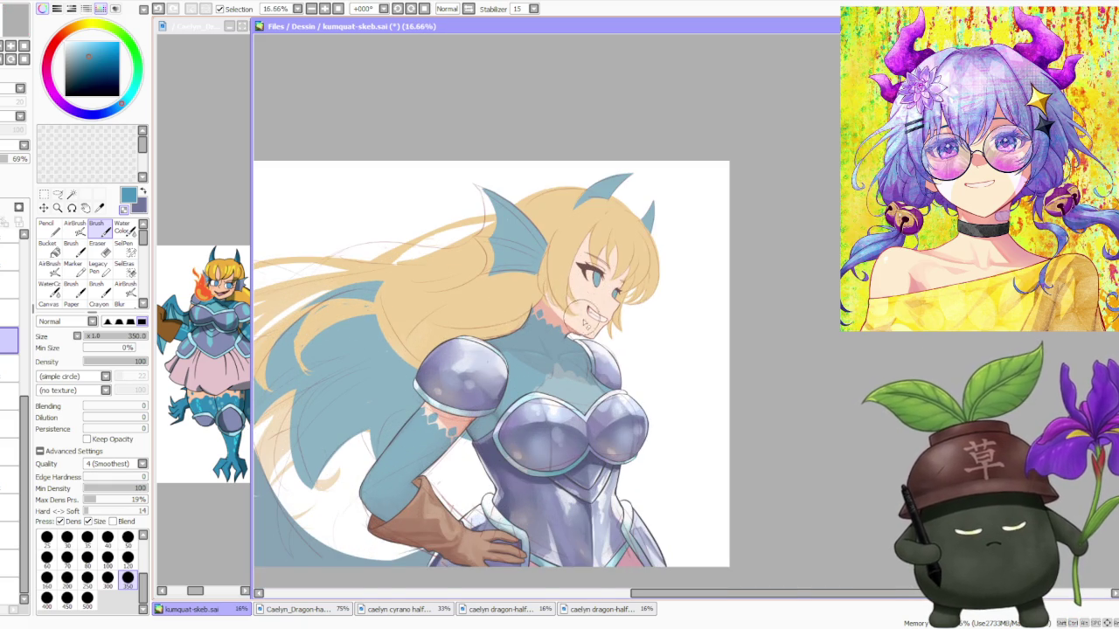
{"action": "scroll", "coordinate": [580, 297], "scroll_direction": "up", "scroll_amount": 1}
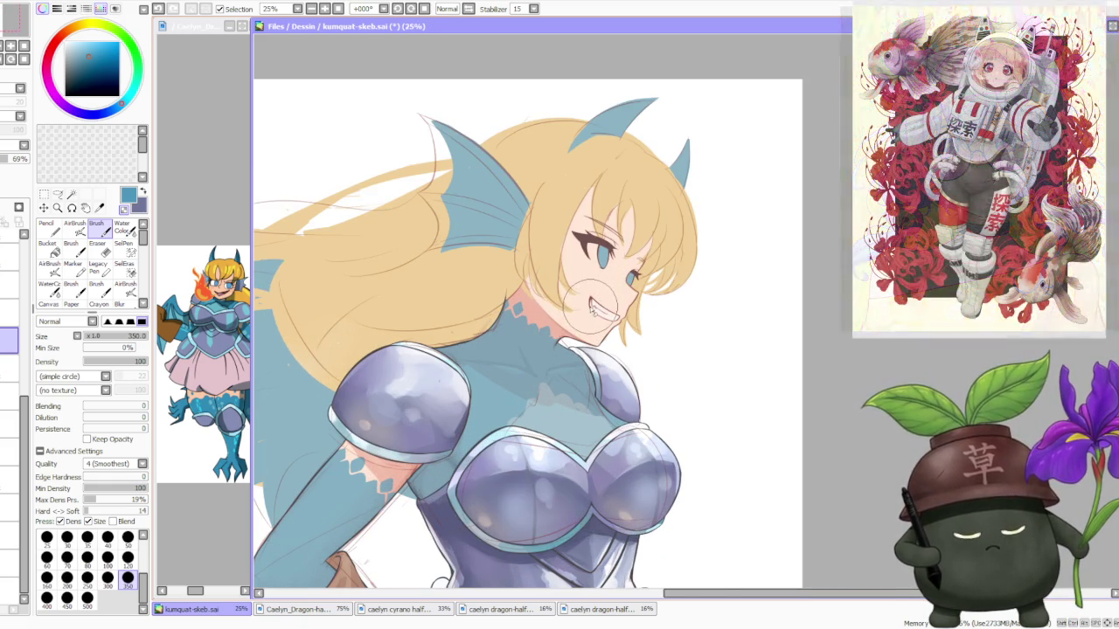
{"action": "scroll", "coordinate": [582, 329], "scroll_direction": "up", "scroll_amount": 1}
{"action": "scroll", "coordinate": [579, 332], "scroll_direction": "down", "scroll_amount": 1}
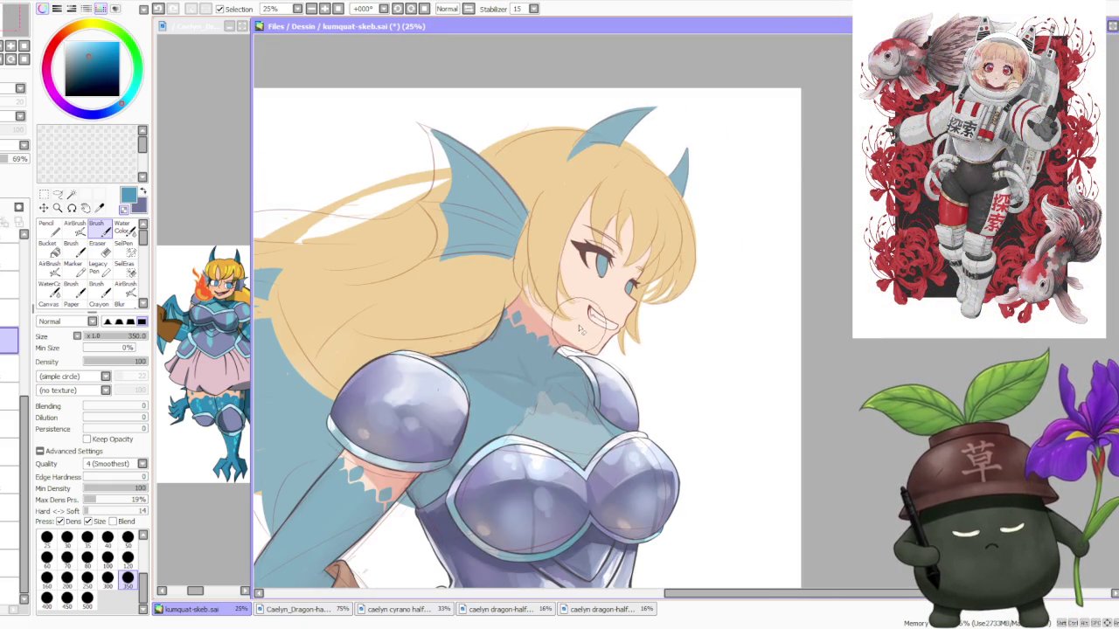
{"action": "scroll", "coordinate": [578, 329], "scroll_direction": "down", "scroll_amount": 1}
{"action": "scroll", "coordinate": [582, 315], "scroll_direction": "up", "scroll_amount": 1}
{"action": "scroll", "coordinate": [582, 310], "scroll_direction": "up", "scroll_amount": 1}
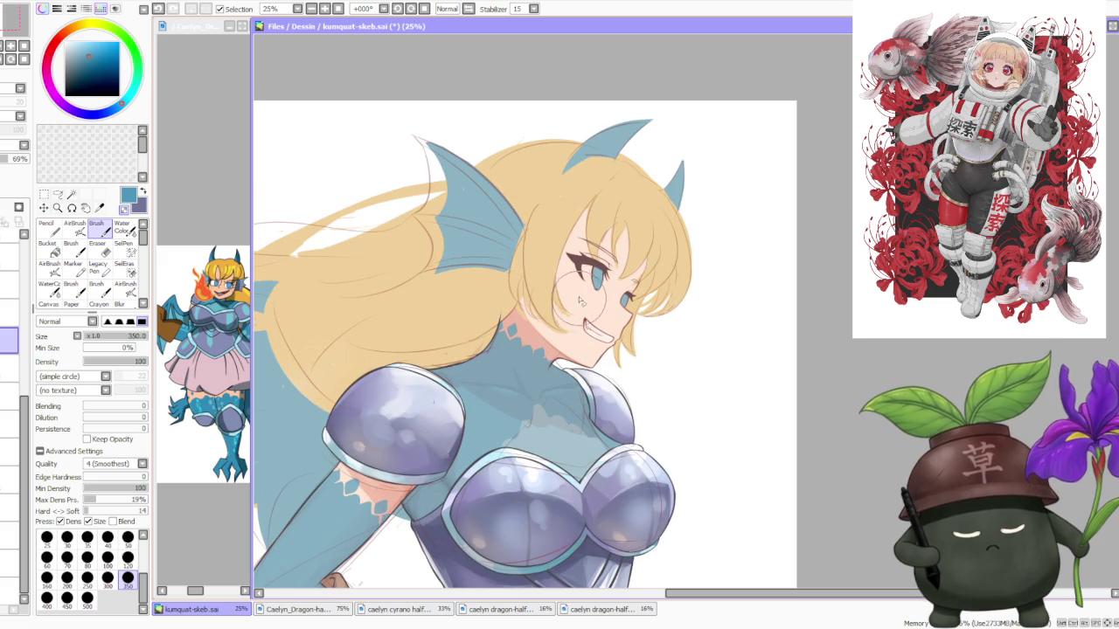
{"action": "scroll", "coordinate": [585, 302], "scroll_direction": "down", "scroll_amount": 1}
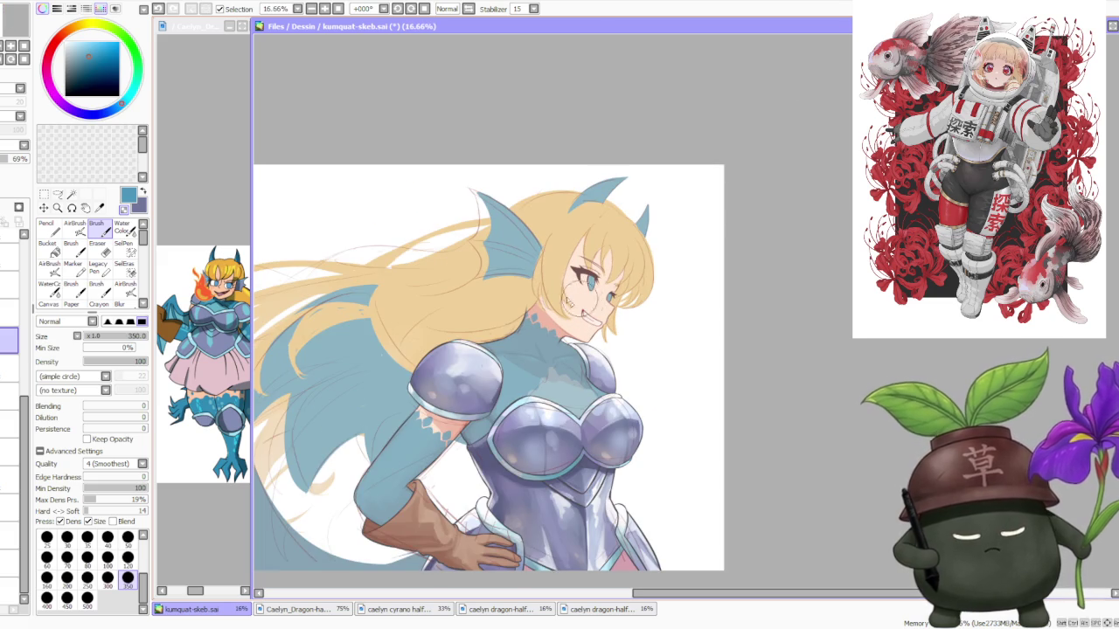
Toggle the teal shading layer off and on to compare, keeping it at 100% opacity.
{"action": "key", "text": "ctrl+z"}
{"action": "key", "text": "ctrl+y"}
{"action": "scroll", "coordinate": [685, 311], "scroll_direction": "down", "scroll_amount": 2}
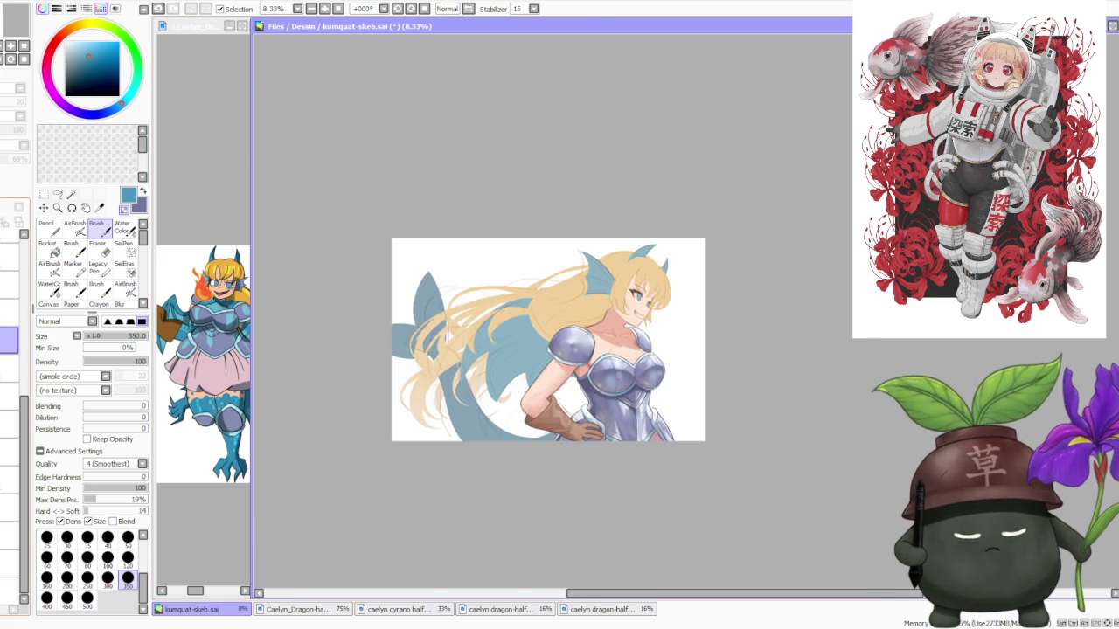
{"action": "key", "text": "ctrl+z"}
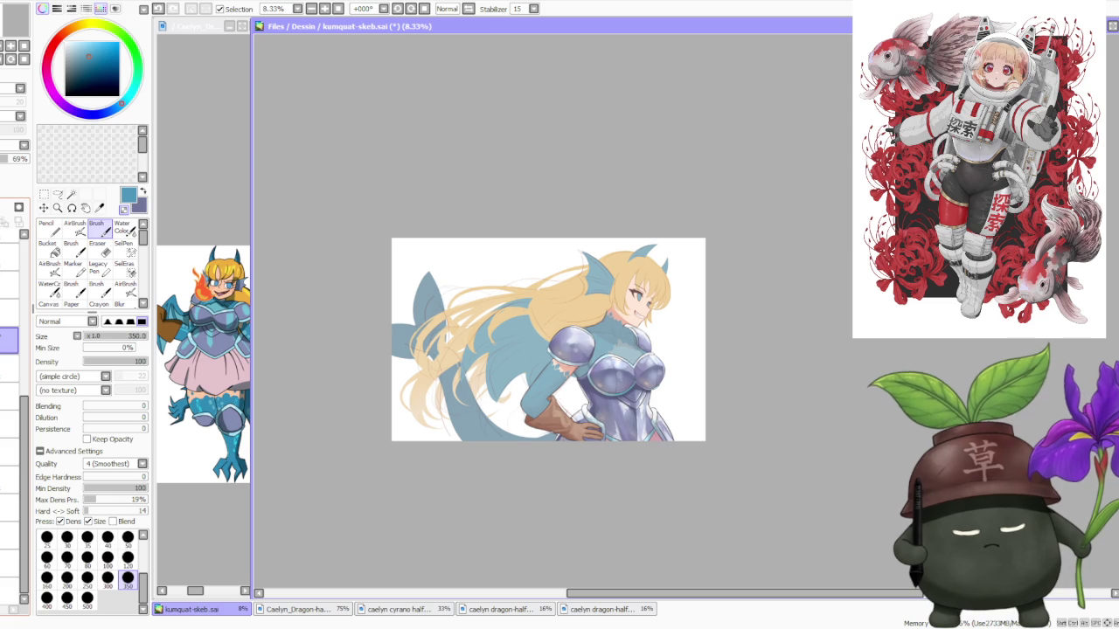
{"action": "scroll", "coordinate": [612, 337], "scroll_direction": "up", "scroll_amount": 2}
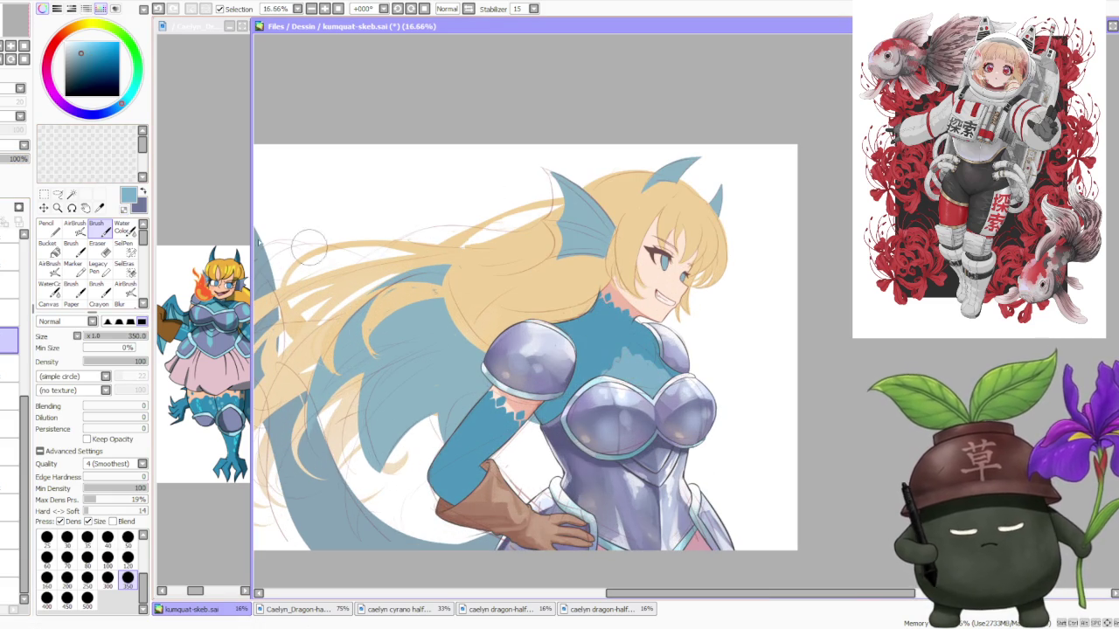
Try the teal layer at full opacity, then lower it back to 69%.
{"action": "left_click", "coordinate": [15, 158]}
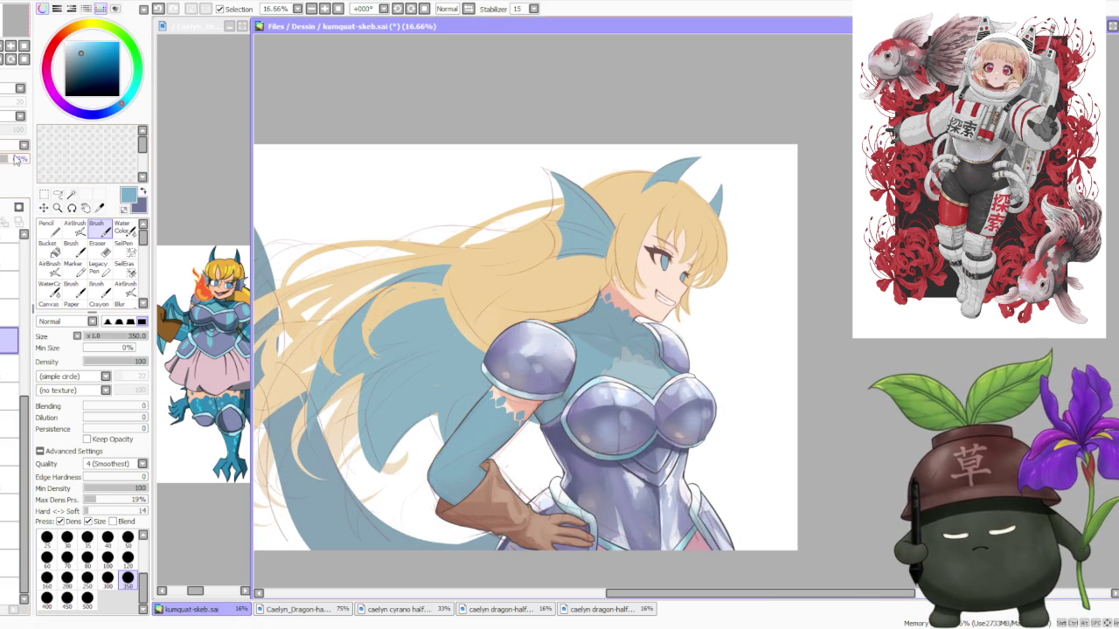
{"action": "scroll", "coordinate": [626, 368], "scroll_direction": "up", "scroll_amount": 1}
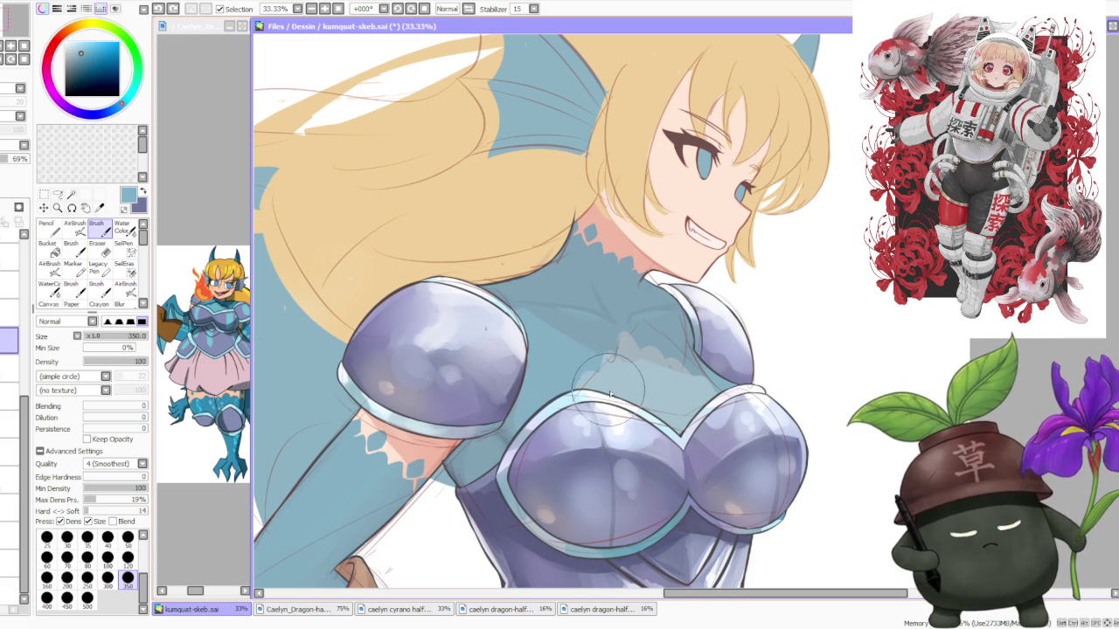
{"action": "key", "text": "ctrl+z"}
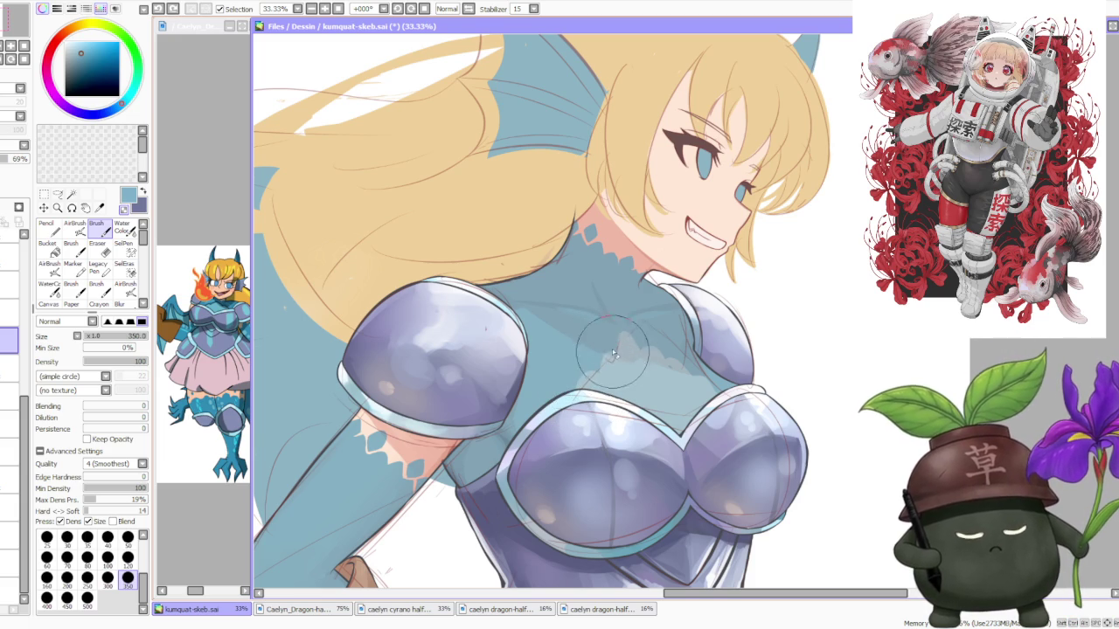
{"action": "left_click", "coordinate": [144, 193]}
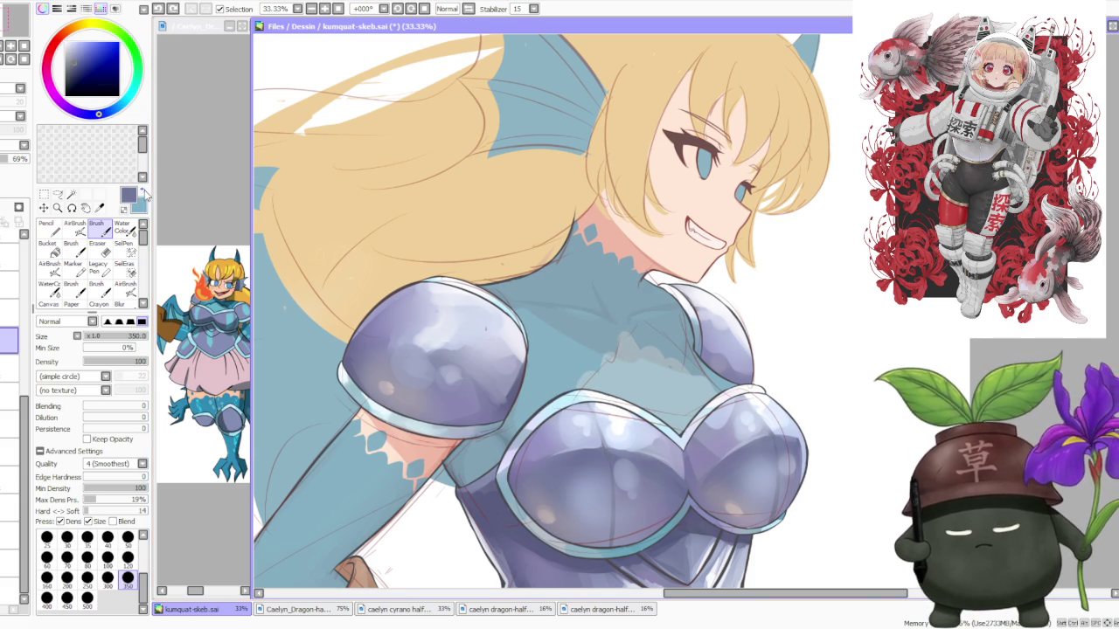
{"action": "left_click_drag", "start_coordinate": [4, 161], "coordinate": [297, 170]}
{"action": "key", "text": "x"}
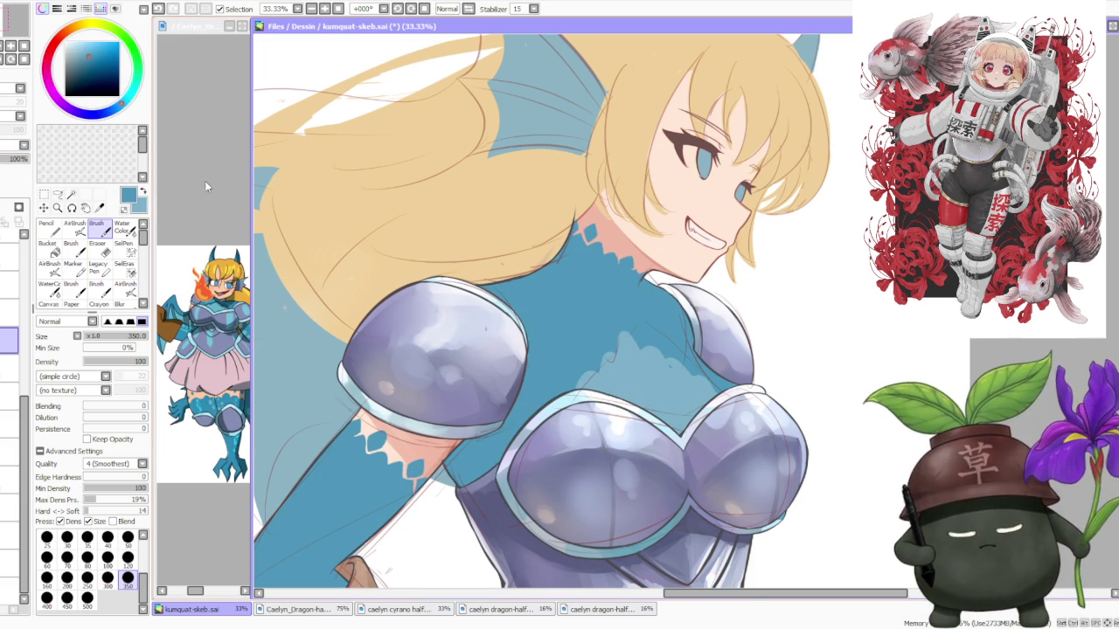
{"action": "left_click_drag", "start_coordinate": [18, 162], "coordinate": [22, 147]}
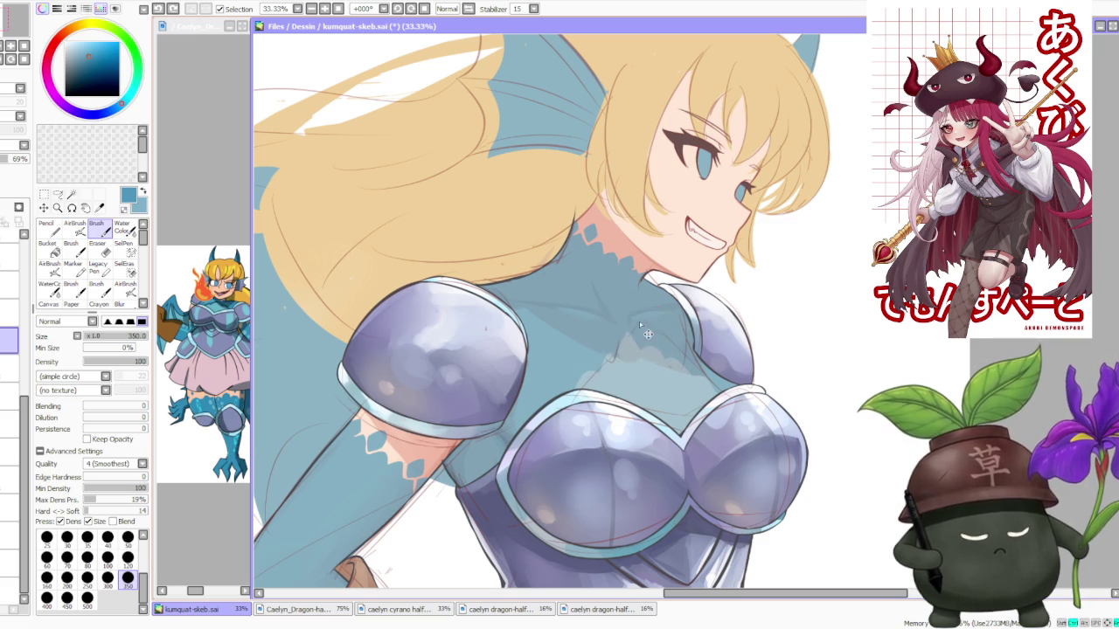
Pick a lighter blue, test a short stroke on the chest armour, and undo it.
{"action": "left_click", "coordinate": [143, 194]}
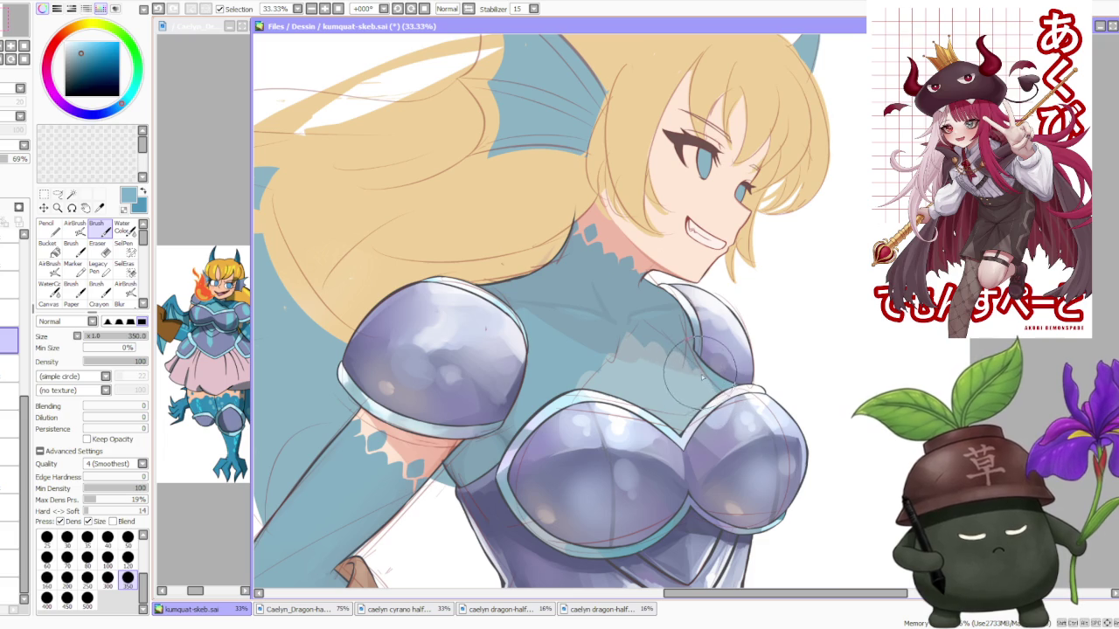
{"action": "key", "text": "ctrl+z"}
{"action": "left_click_drag", "start_coordinate": [710, 381], "coordinate": [729, 398]}
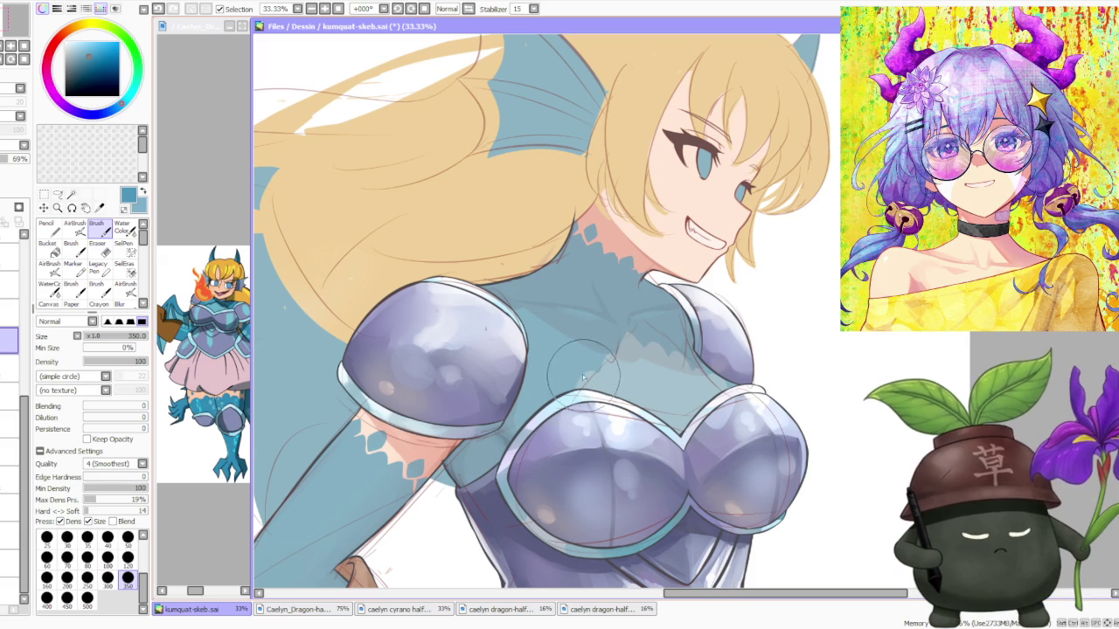
{"action": "key", "text": "ctrl+z"}
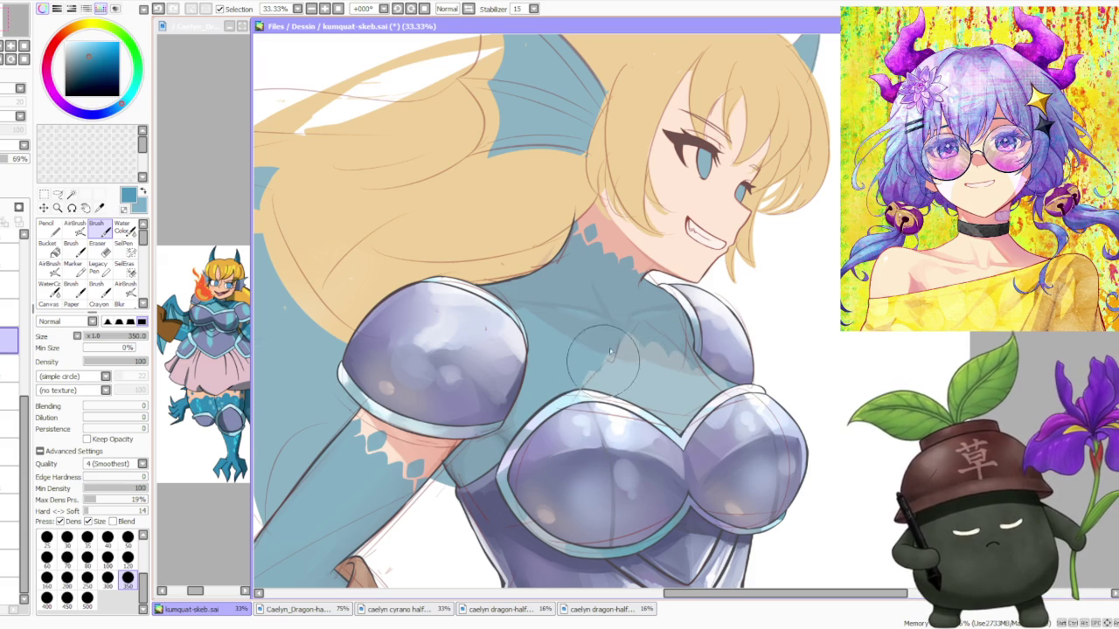
{"action": "scroll", "coordinate": [621, 349], "scroll_direction": "down", "scroll_amount": 2}
{"action": "scroll", "coordinate": [708, 285], "scroll_direction": "down", "scroll_amount": 2}
{"action": "scroll", "coordinate": [710, 281], "scroll_direction": "down", "scroll_amount": 1}
{"action": "scroll", "coordinate": [712, 278], "scroll_direction": "down", "scroll_amount": 1}
{"action": "scroll", "coordinate": [721, 269], "scroll_direction": "up", "scroll_amount": 3}
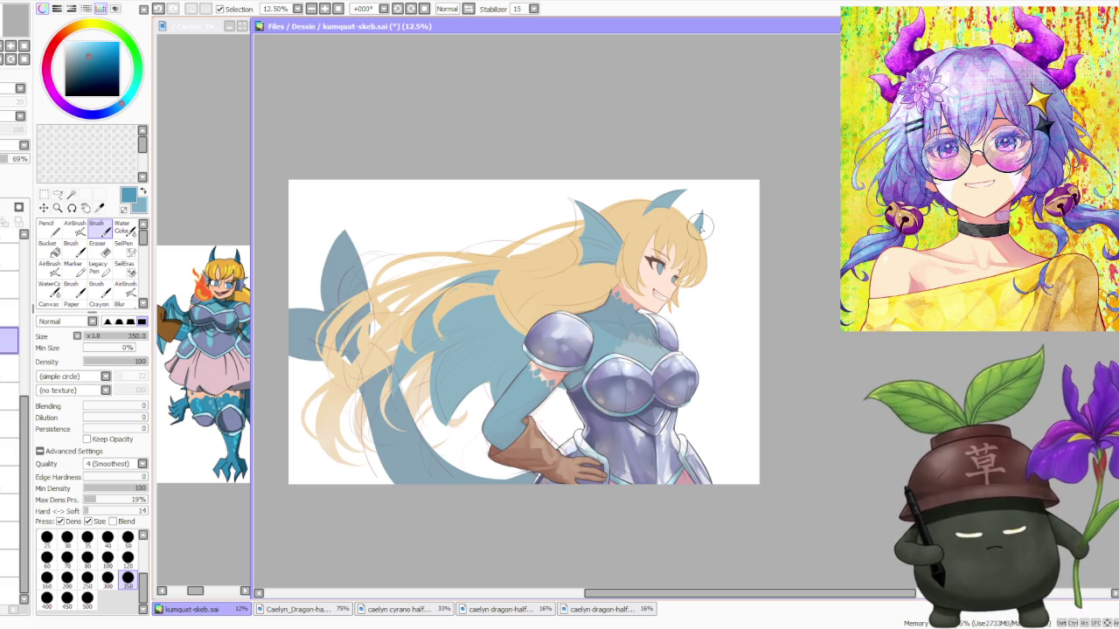
Zoom around the bodysuit's neck and chest edge while working on the jagged scale trim.
{"action": "scroll", "coordinate": [699, 227], "scroll_direction": "up", "scroll_amount": 1}
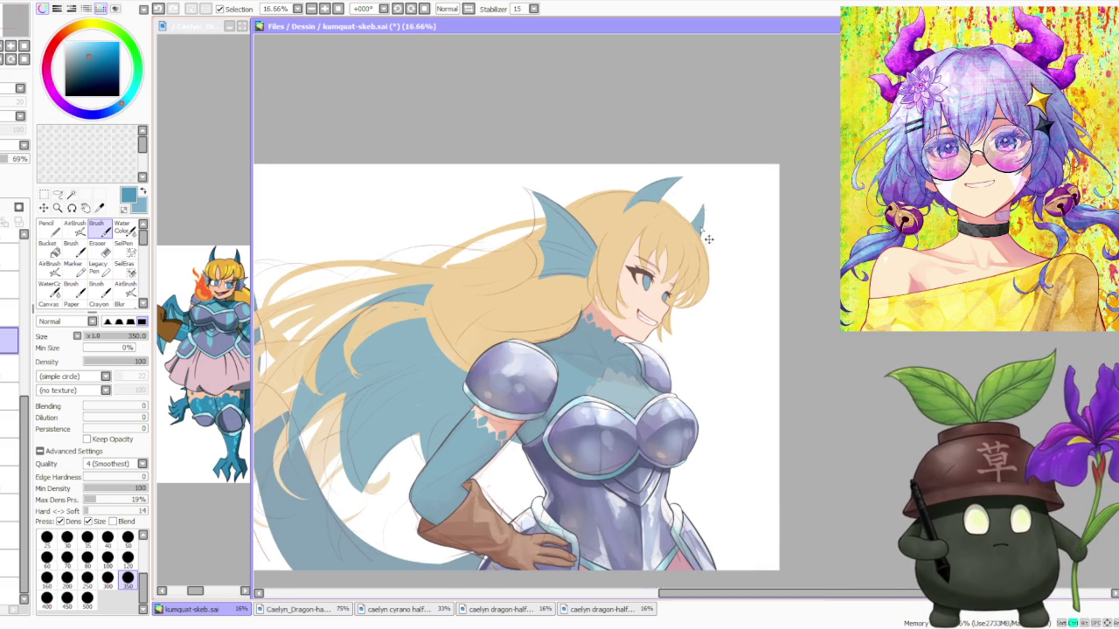
{"action": "scroll", "coordinate": [699, 226], "scroll_direction": "up", "scroll_amount": 1}
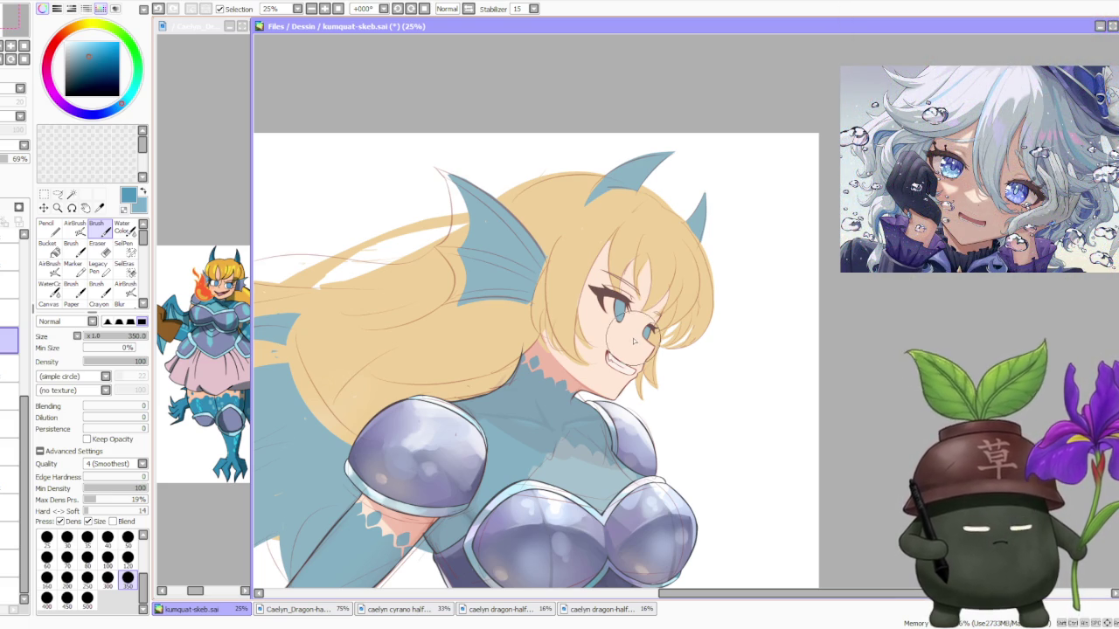
{"action": "scroll", "coordinate": [629, 343], "scroll_direction": "down", "scroll_amount": 1}
{"action": "scroll", "coordinate": [625, 345], "scroll_direction": "down", "scroll_amount": 1}
{"action": "scroll", "coordinate": [611, 347], "scroll_direction": "up", "scroll_amount": 3}
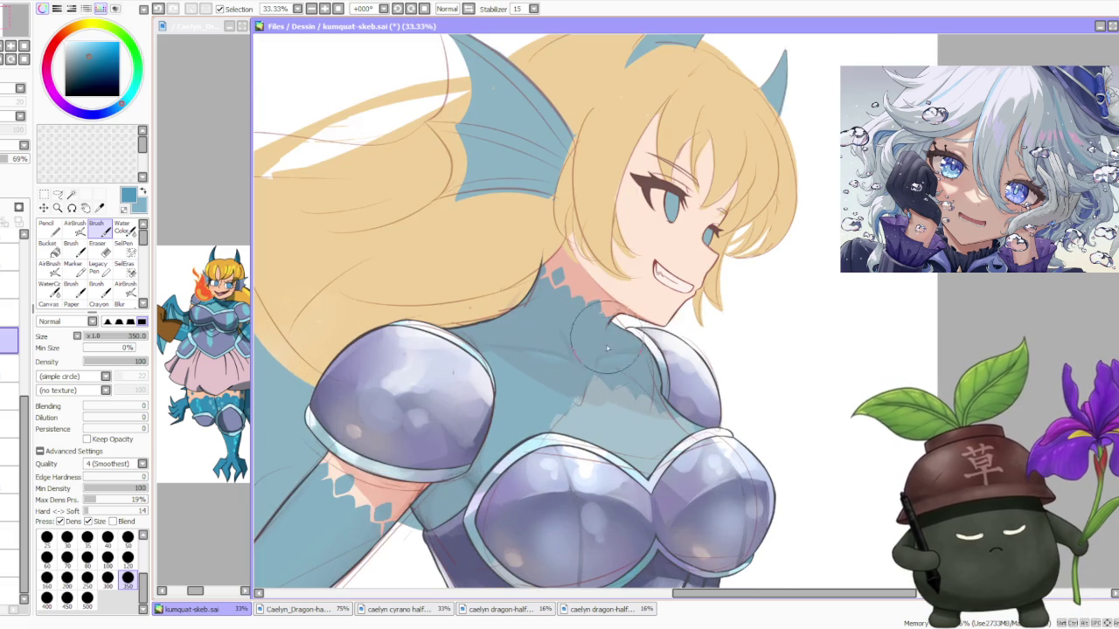
{"action": "scroll", "coordinate": [608, 348], "scroll_direction": "up", "scroll_amount": 1}
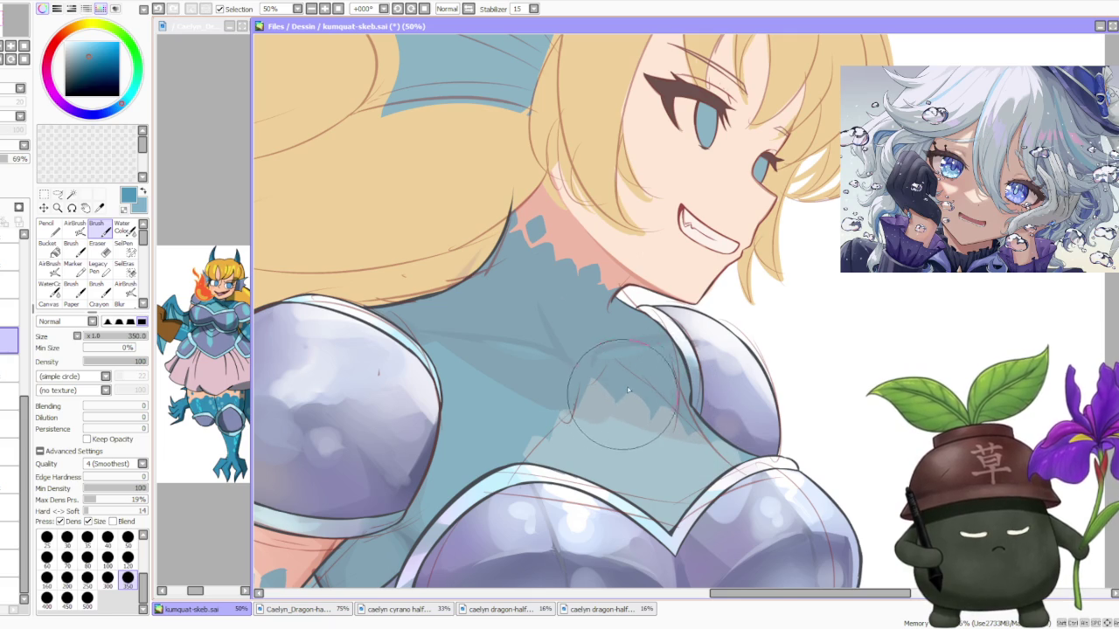
{"action": "scroll", "coordinate": [647, 350], "scroll_direction": "down", "scroll_amount": 2}
{"action": "scroll", "coordinate": [673, 315], "scroll_direction": "down", "scroll_amount": 2}
{"action": "scroll", "coordinate": [683, 306], "scroll_direction": "down", "scroll_amount": 1}
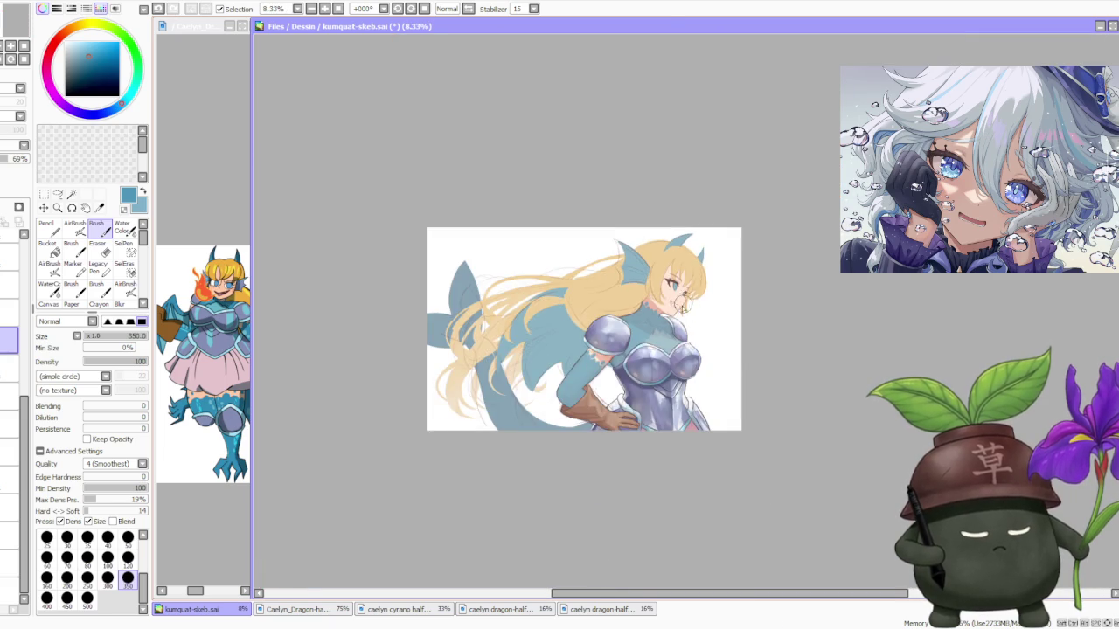
{"action": "scroll", "coordinate": [683, 306], "scroll_direction": "up", "scroll_amount": 2}
{"action": "scroll", "coordinate": [673, 310], "scroll_direction": "up", "scroll_amount": 1}
{"action": "scroll", "coordinate": [668, 315], "scroll_direction": "up", "scroll_amount": 1}
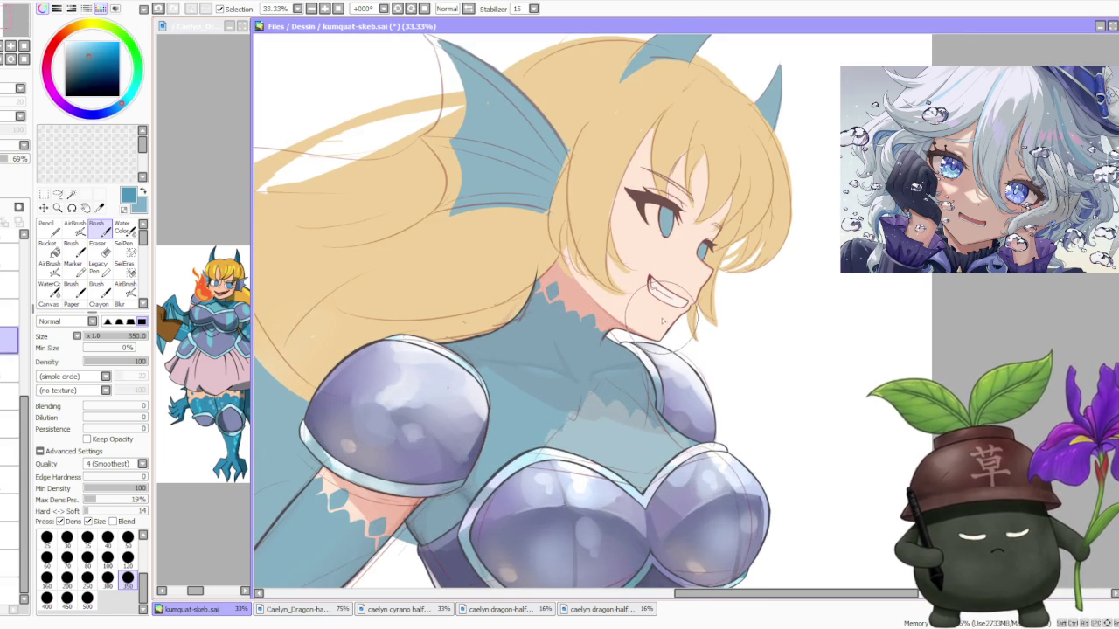
{"action": "scroll", "coordinate": [664, 322], "scroll_direction": "down", "scroll_amount": 2}
{"action": "scroll", "coordinate": [662, 321], "scroll_direction": "down", "scroll_amount": 2}
{"action": "scroll", "coordinate": [677, 336], "scroll_direction": "up", "scroll_amount": 3}
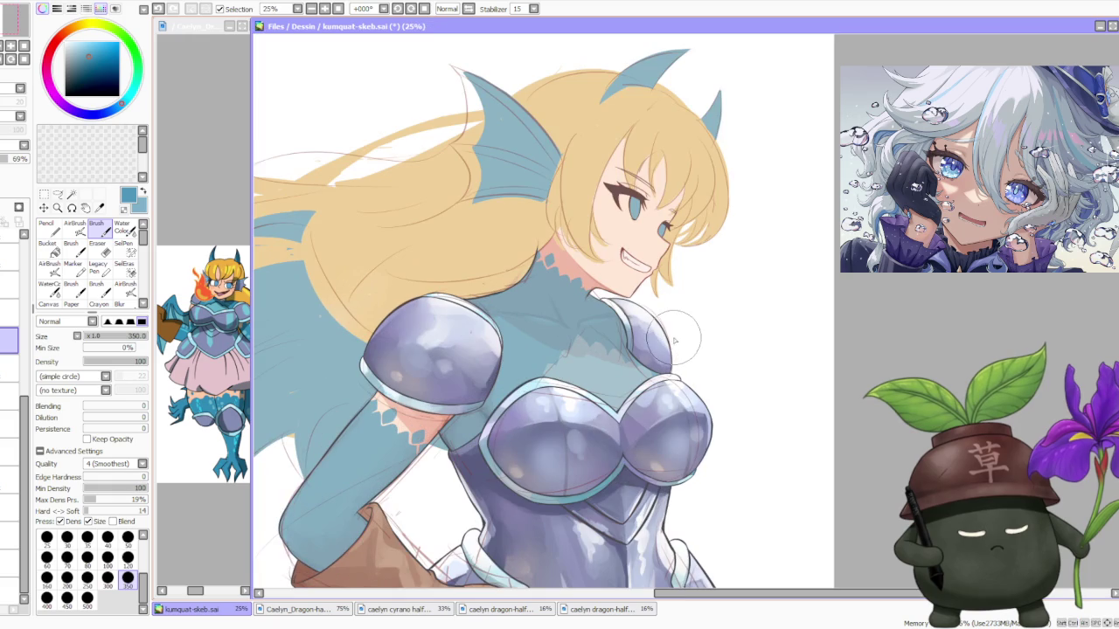
{"action": "scroll", "coordinate": [674, 340], "scroll_direction": "up", "scroll_amount": 1}
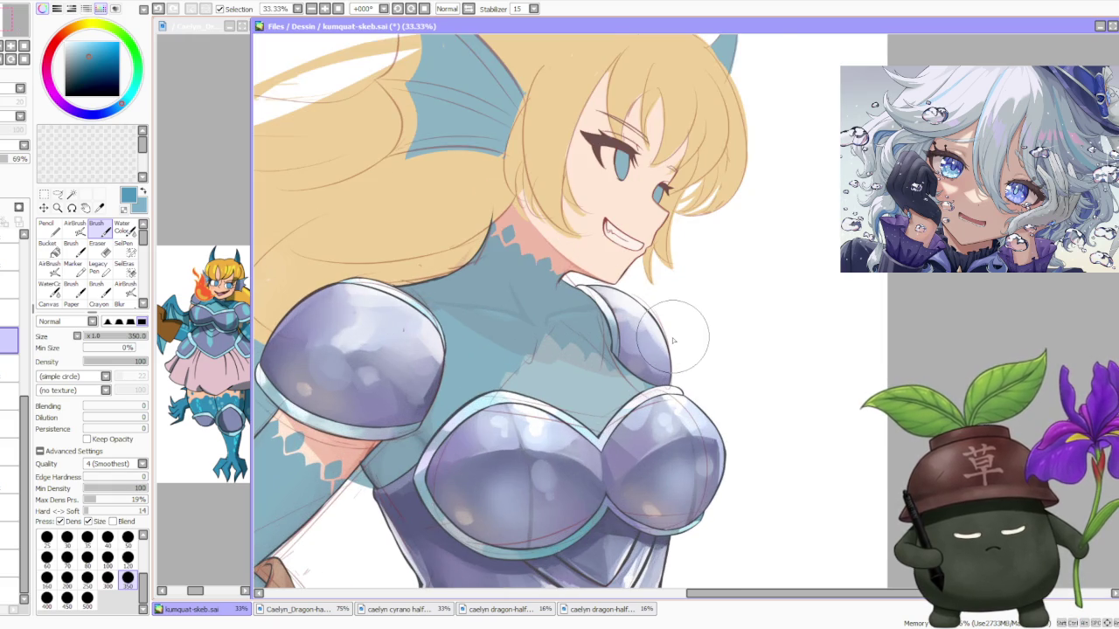
{"action": "scroll", "coordinate": [673, 341], "scroll_direction": "up", "scroll_amount": 1}
{"action": "scroll", "coordinate": [671, 342], "scroll_direction": "down", "scroll_amount": 2}
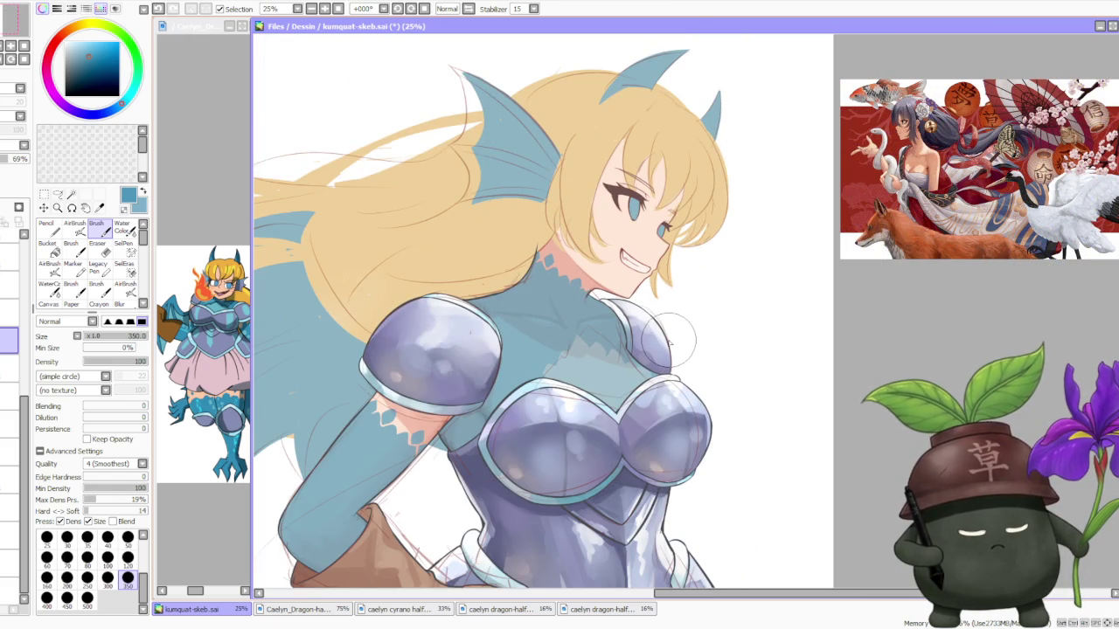
{"action": "scroll", "coordinate": [669, 341], "scroll_direction": "up", "scroll_amount": 2}
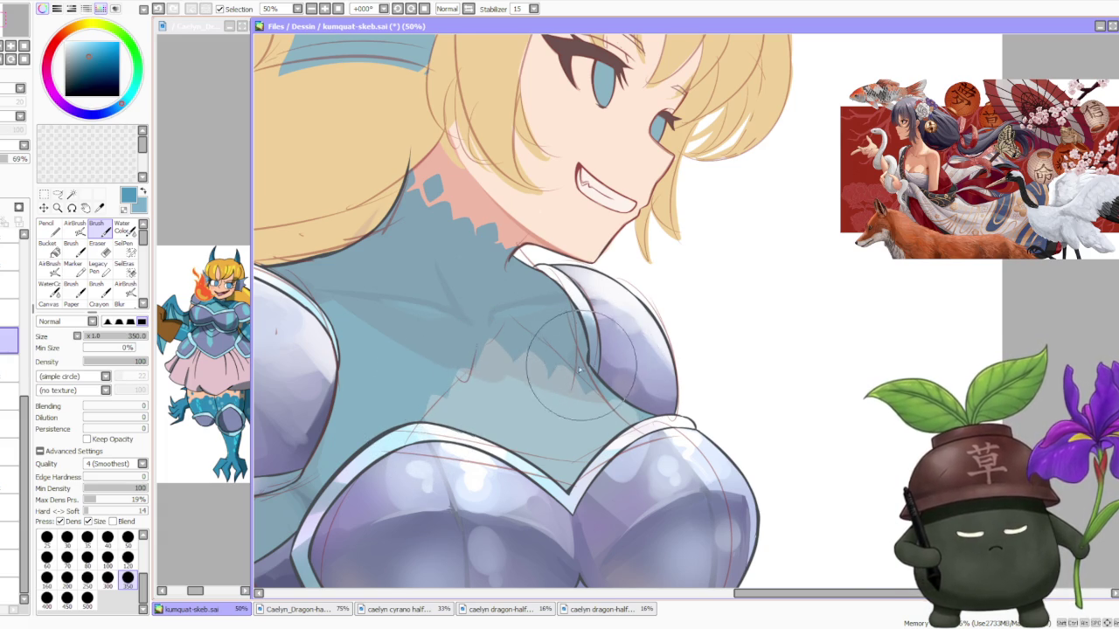
Zoom out to 6.25% to view the whole illustration.
{"action": "scroll", "coordinate": [578, 370], "scroll_direction": "down", "scroll_amount": 1}
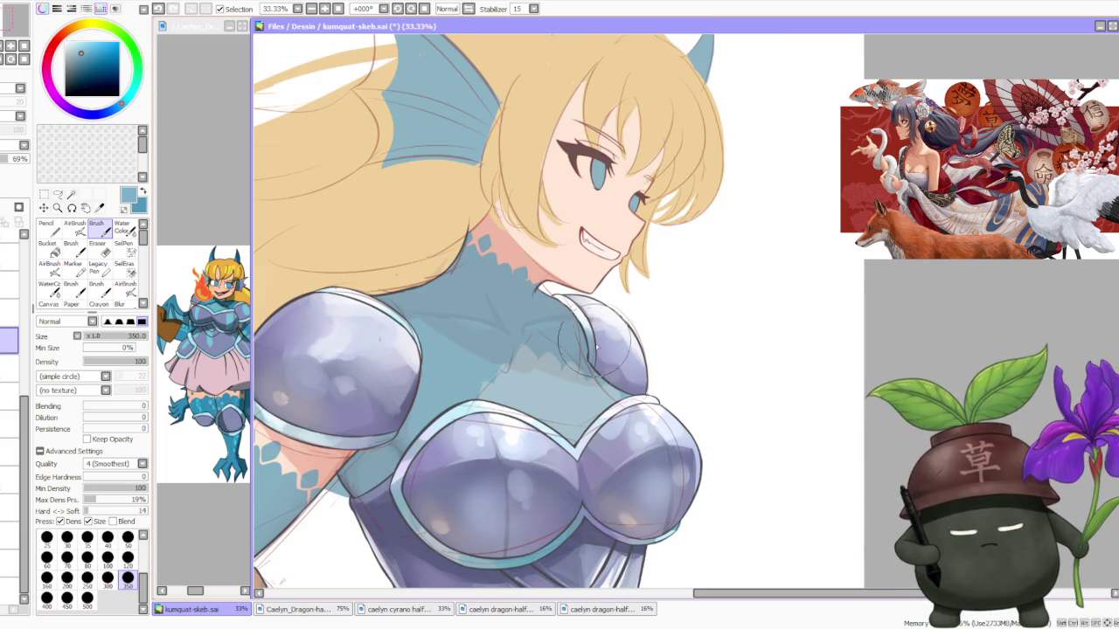
{"action": "scroll", "coordinate": [590, 380], "scroll_direction": "up", "scroll_amount": 1}
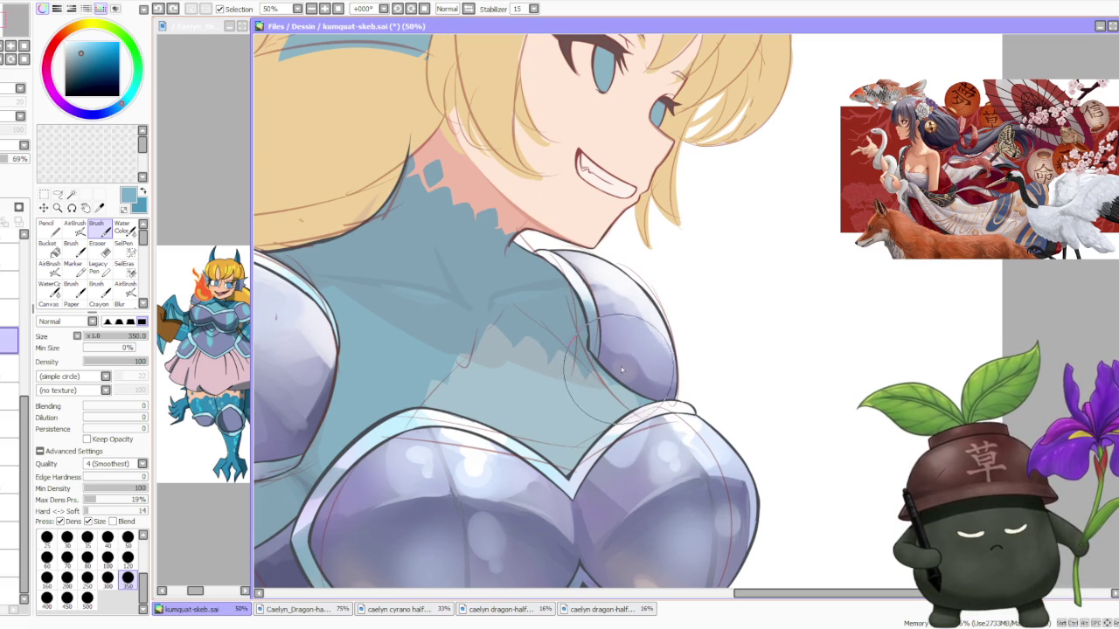
{"action": "scroll", "coordinate": [613, 330], "scroll_direction": "down", "scroll_amount": 1}
{"action": "scroll", "coordinate": [613, 252], "scroll_direction": "down", "scroll_amount": 1}
{"action": "scroll", "coordinate": [614, 252], "scroll_direction": "down", "scroll_amount": 1}
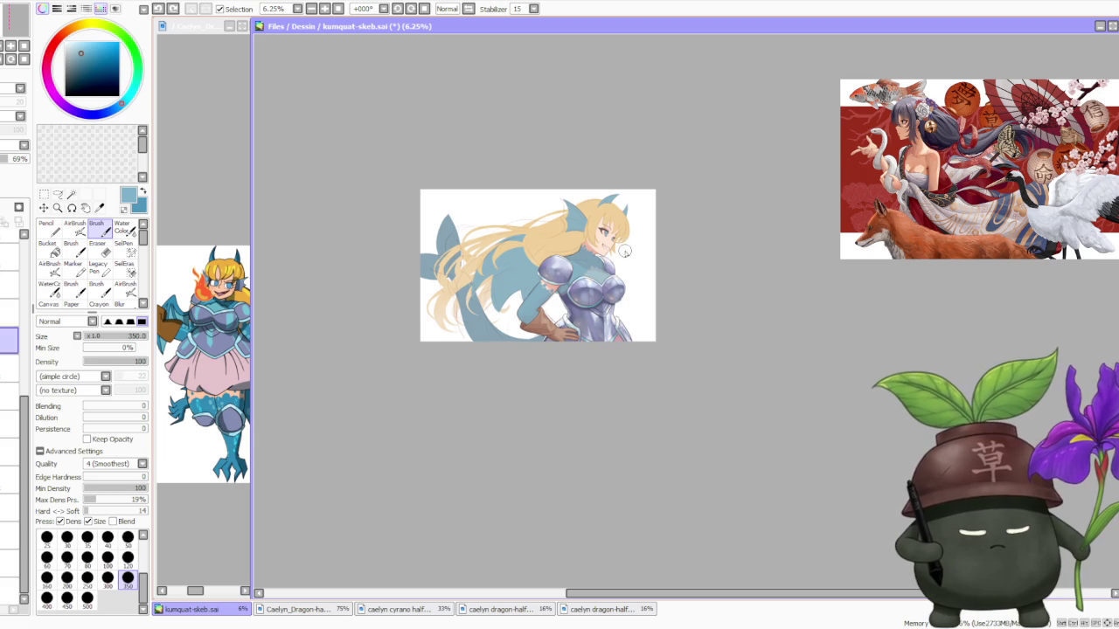
{"action": "scroll", "coordinate": [624, 250], "scroll_direction": "up", "scroll_amount": 1}
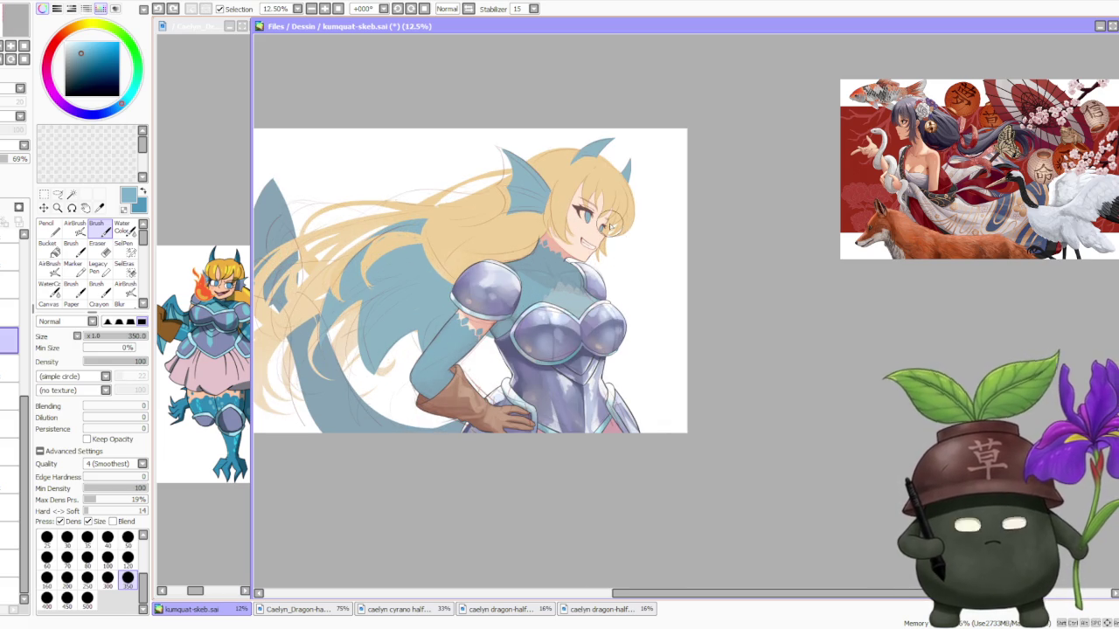
{"action": "scroll", "coordinate": [699, 261], "scroll_direction": "down", "scroll_amount": 1}
{"action": "scroll", "coordinate": [646, 245], "scroll_direction": "down", "scroll_amount": 1}
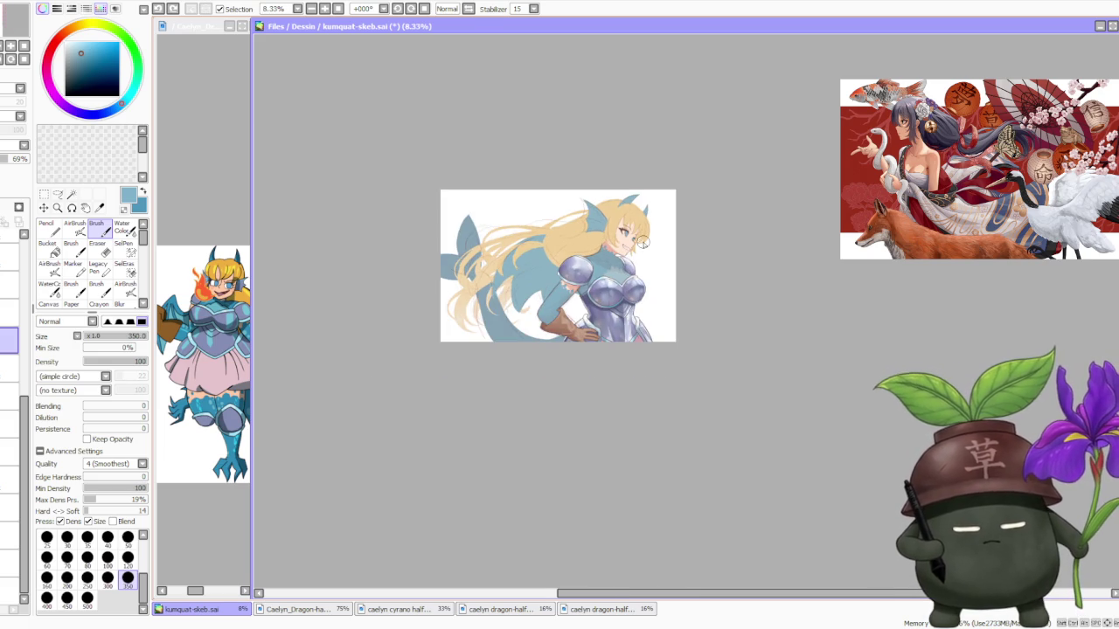
{"action": "scroll", "coordinate": [612, 209], "scroll_direction": "up", "scroll_amount": 3}
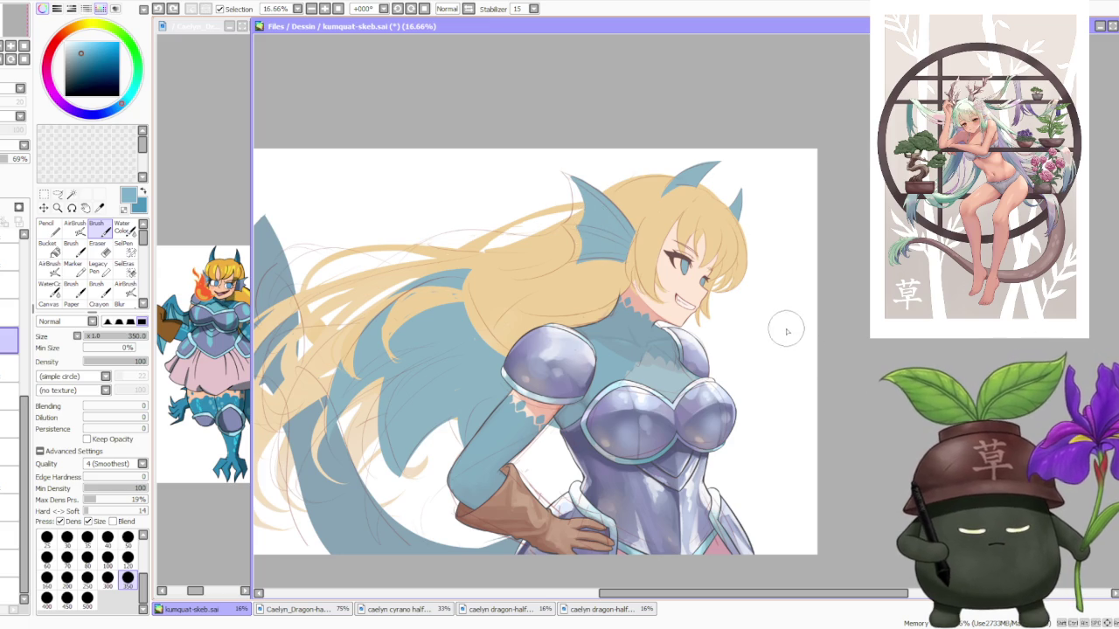
{"action": "scroll", "coordinate": [777, 319], "scroll_direction": "down", "scroll_amount": 1}
{"action": "scroll", "coordinate": [765, 308], "scroll_direction": "down", "scroll_amount": 1}
{"action": "scroll", "coordinate": [749, 304], "scroll_direction": "up", "scroll_amount": 2}
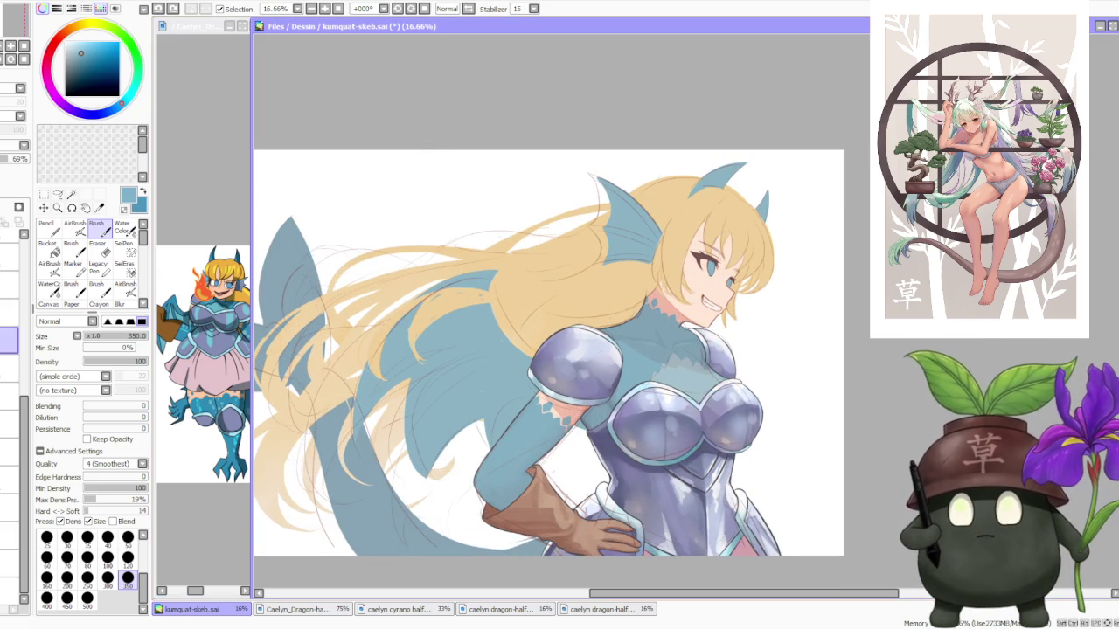
{"action": "key", "text": "alt+Tab"}
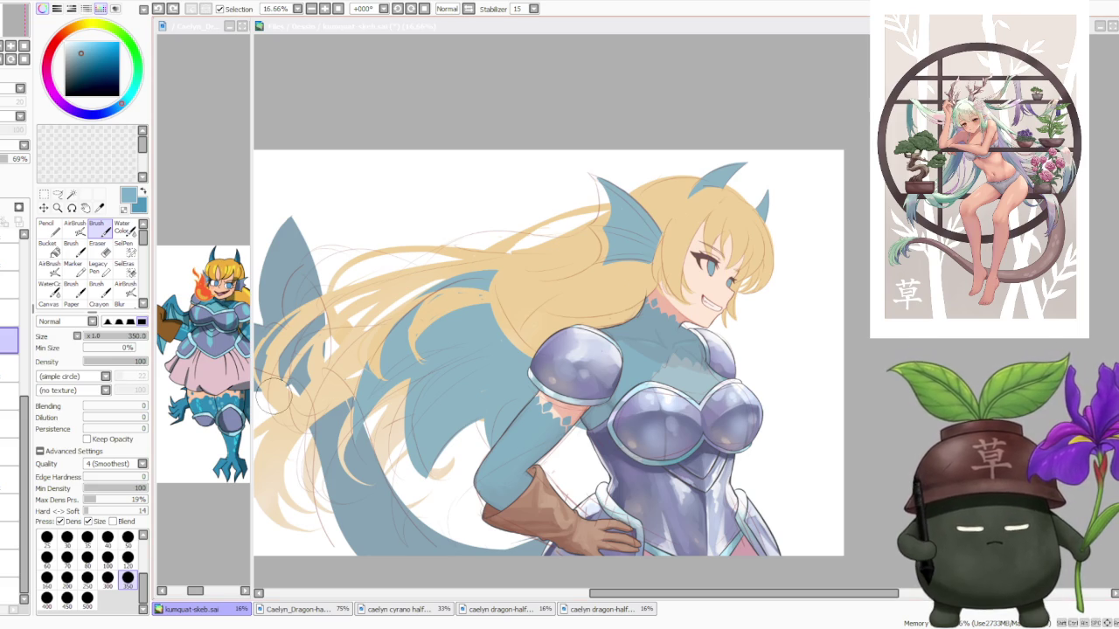
{"action": "scroll", "coordinate": [371, 363], "scroll_direction": "down", "scroll_amount": 1}
{"action": "scroll", "coordinate": [521, 301], "scroll_direction": "up", "scroll_amount": 1}
{"action": "scroll", "coordinate": [504, 422], "scroll_direction": "up", "scroll_amount": 1}
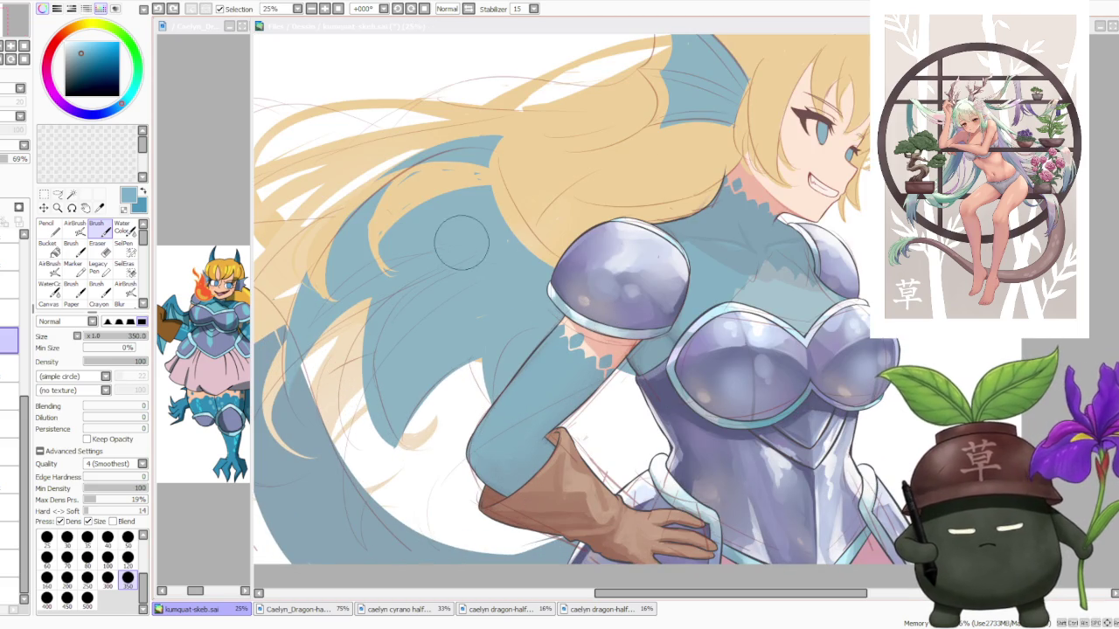
{"action": "left_click", "coordinate": [146, 194]}
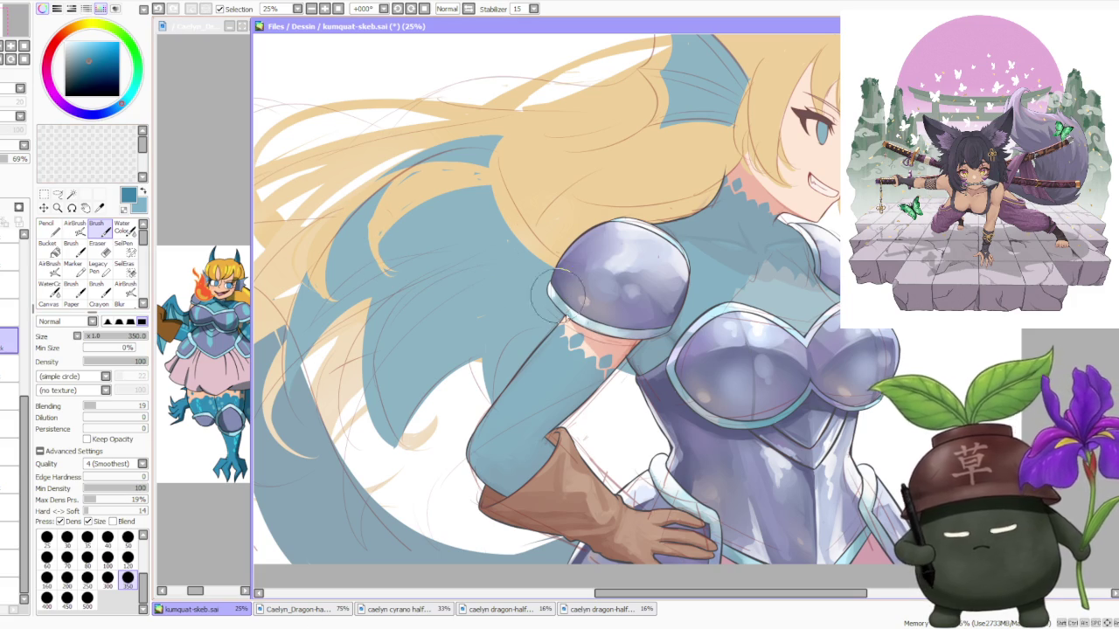
Paint and reshape blue scalloped scale marks on the teal upper arm below the shoulder pad.
{"action": "mouse_move", "coordinate": [570, 360]}
{"action": "left_mouse_down"}
{"action": "mouse_move", "coordinate": [589, 361]}
{"action": "mouse_move", "coordinate": [575, 350]}
{"action": "mouse_move", "coordinate": [584, 371]}
{"action": "left_mouse_up"}
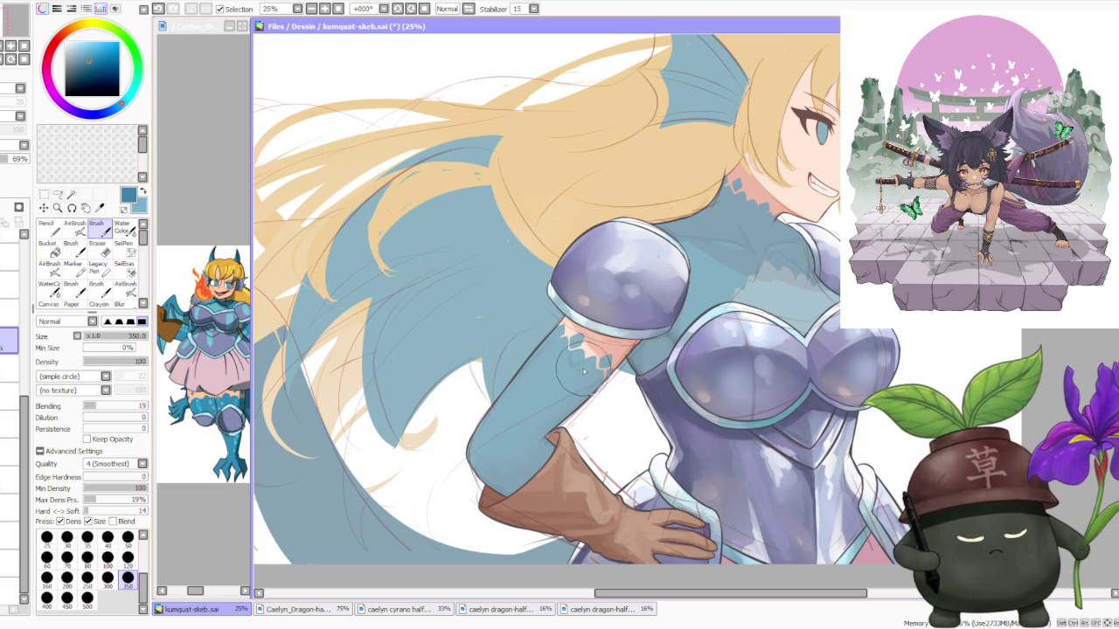
{"action": "mouse_move", "coordinate": [585, 372]}
{"action": "left_mouse_down"}
{"action": "mouse_move", "coordinate": [575, 382]}
{"action": "mouse_move", "coordinate": [578, 366]}
{"action": "mouse_move", "coordinate": [552, 368]}
{"action": "mouse_move", "coordinate": [567, 358]}
{"action": "mouse_move", "coordinate": [562, 385]}
{"action": "mouse_move", "coordinate": [585, 331]}
{"action": "left_mouse_up"}
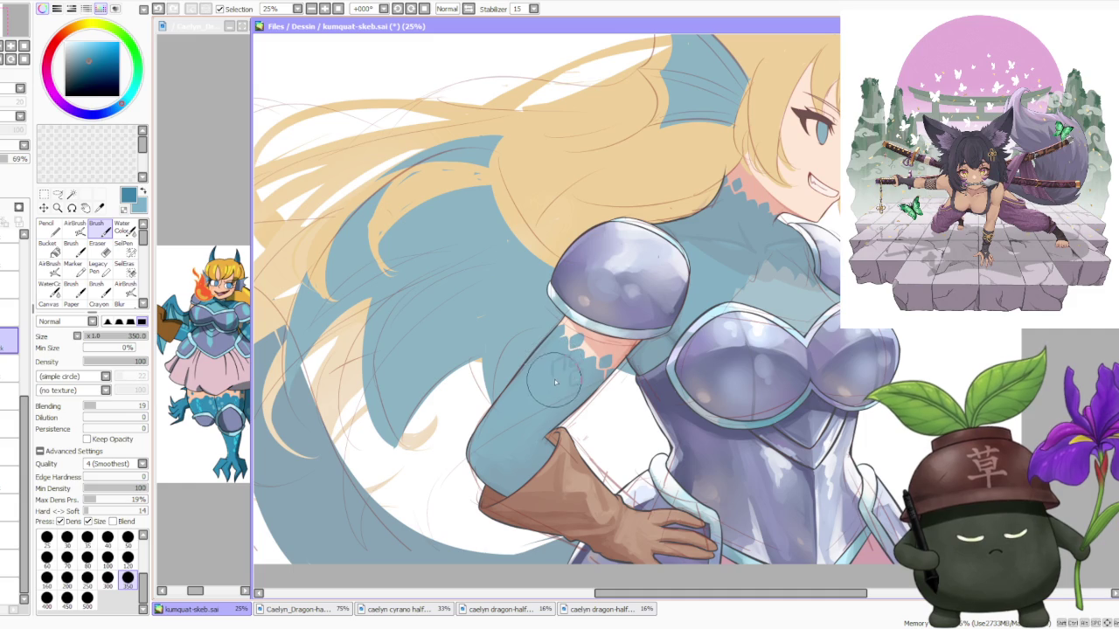
{"action": "scroll", "coordinate": [585, 331], "scroll_direction": "down", "scroll_amount": 3}
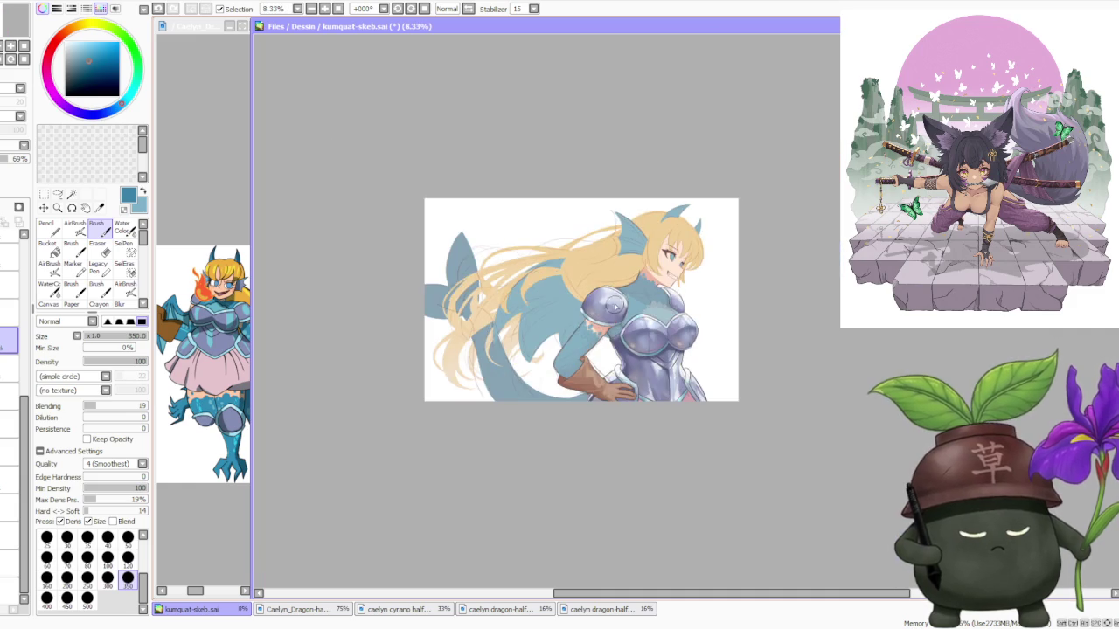
{"action": "scroll", "coordinate": [581, 345], "scroll_direction": "up", "scroll_amount": 2}
{"action": "scroll", "coordinate": [577, 363], "scroll_direction": "up", "scroll_amount": 1}
{"action": "mouse_move", "coordinate": [577, 362]}
{"action": "left_mouse_down"}
{"action": "mouse_move", "coordinate": [560, 359]}
{"action": "mouse_move", "coordinate": [579, 336]}
{"action": "left_mouse_up"}
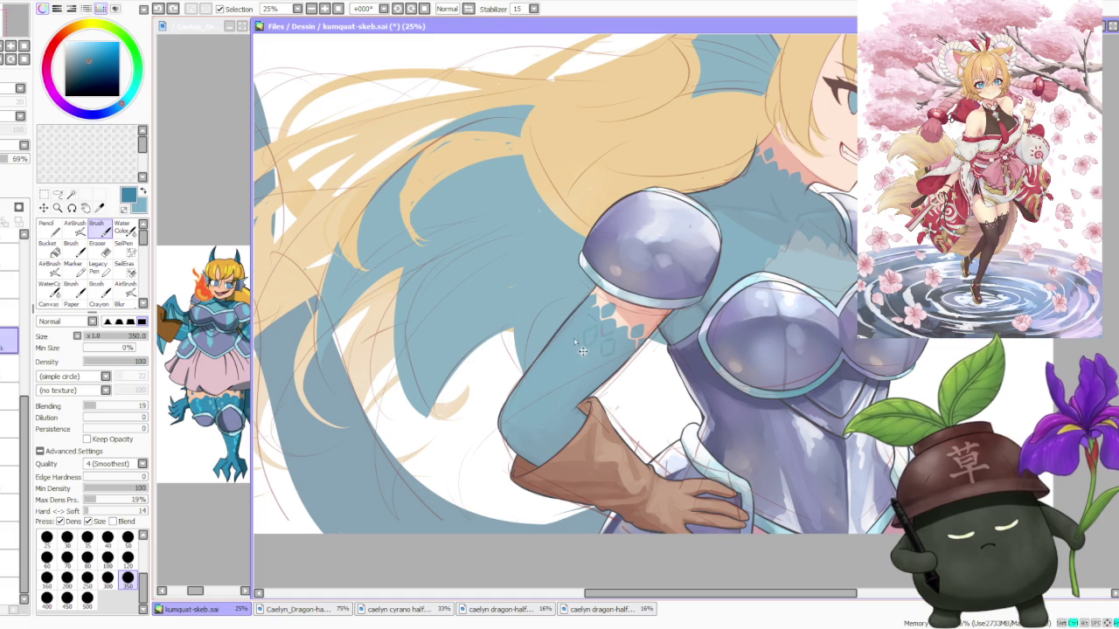
Redo the upper-arm scale marks and refine the scales and pink band near the elbow.
{"action": "key", "text": "ctrl+z"}
{"action": "left_click_drag", "start_coordinate": [577, 337], "coordinate": [579, 347]}
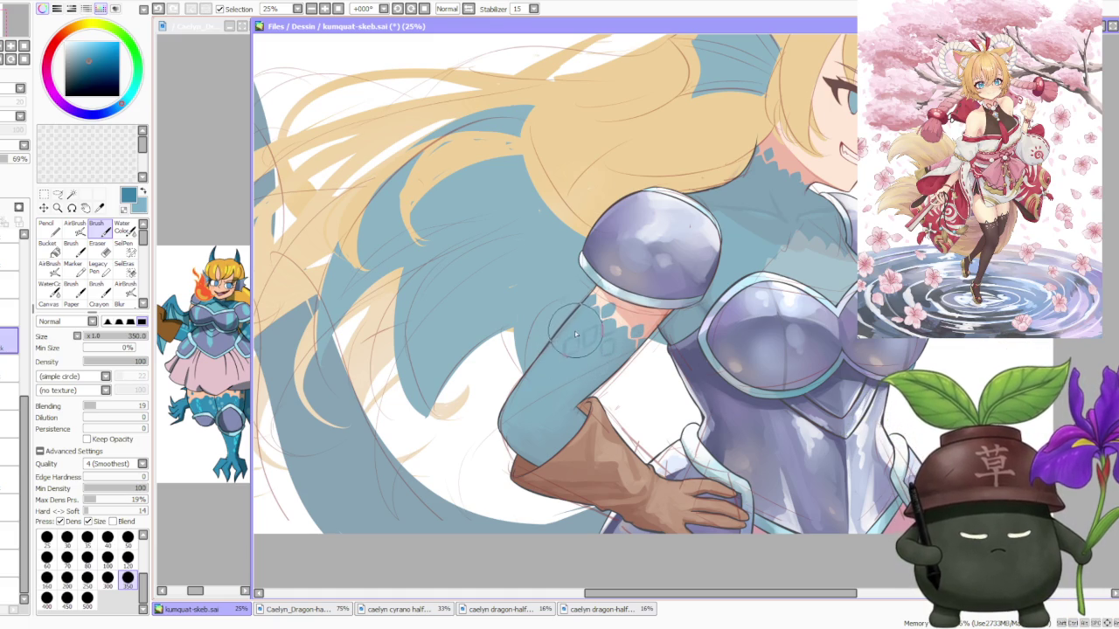
{"action": "left_click_drag", "start_coordinate": [671, 307], "coordinate": [612, 341]}
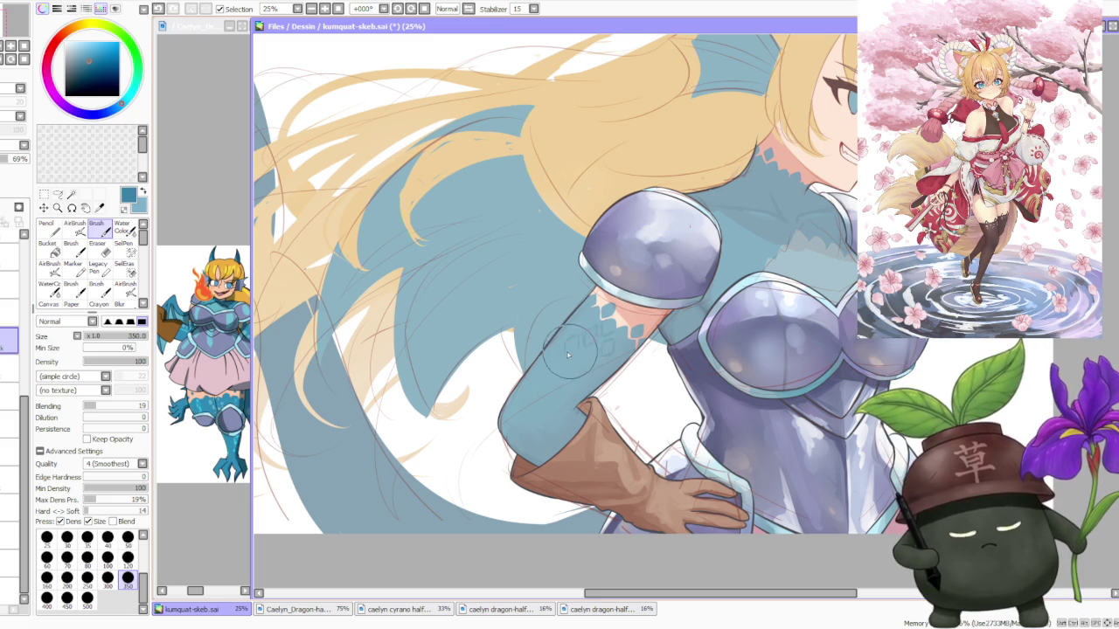
{"action": "scroll", "coordinate": [673, 280], "scroll_direction": "down", "scroll_amount": 1}
{"action": "scroll", "coordinate": [673, 280], "scroll_direction": "down", "scroll_amount": 1}
{"action": "scroll", "coordinate": [647, 297], "scroll_direction": "up", "scroll_amount": 1}
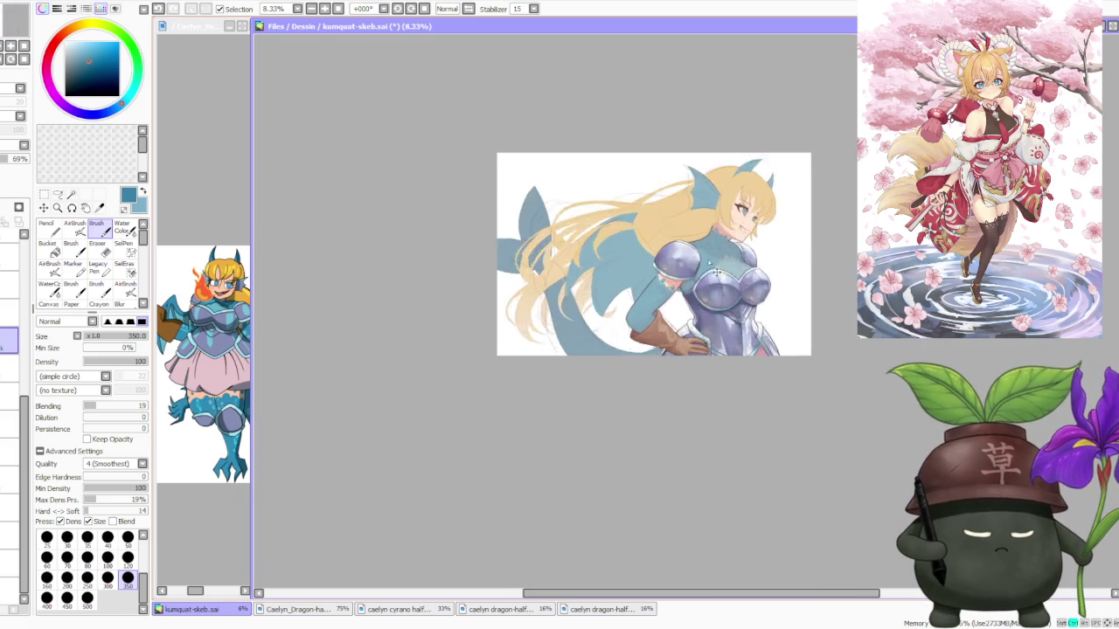
{"action": "scroll", "coordinate": [611, 323], "scroll_direction": "up", "scroll_amount": 2}
Lightly repaint the teal upper arm and add a small stroke on the teal neck.
{"action": "left_click_drag", "start_coordinate": [603, 331], "coordinate": [602, 349]}
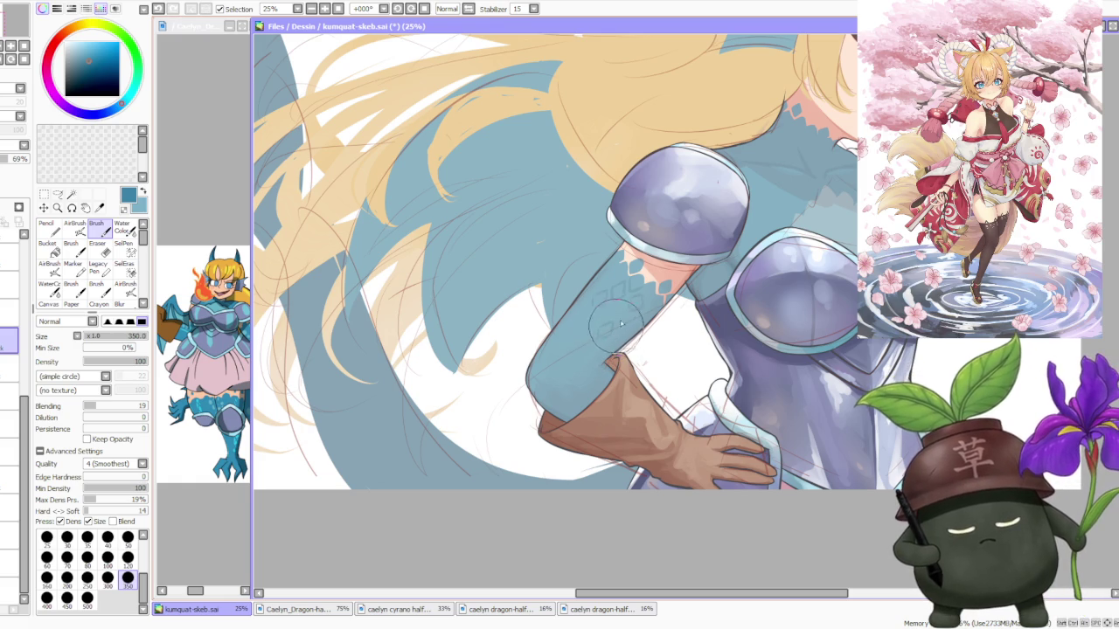
{"action": "scroll", "coordinate": [706, 221], "scroll_direction": "down", "scroll_amount": 3}
{"action": "scroll", "coordinate": [699, 223], "scroll_direction": "up", "scroll_amount": 3}
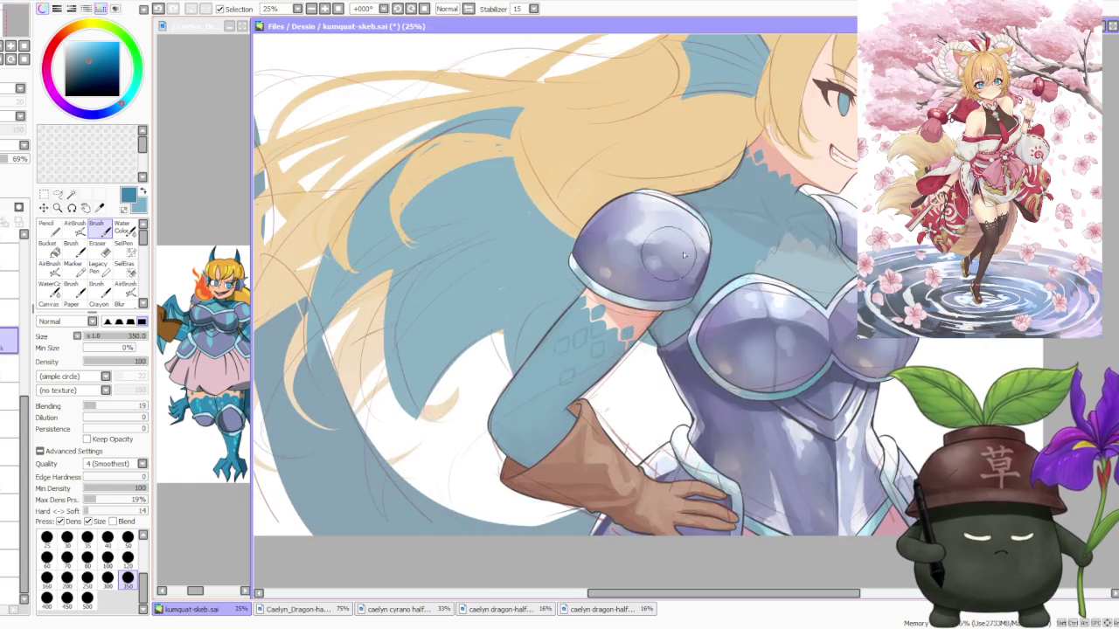
{"action": "scroll", "coordinate": [700, 223], "scroll_direction": "down", "scroll_amount": 2}
{"action": "scroll", "coordinate": [708, 220], "scroll_direction": "up", "scroll_amount": 1}
{"action": "scroll", "coordinate": [725, 214], "scroll_direction": "up", "scroll_amount": 2}
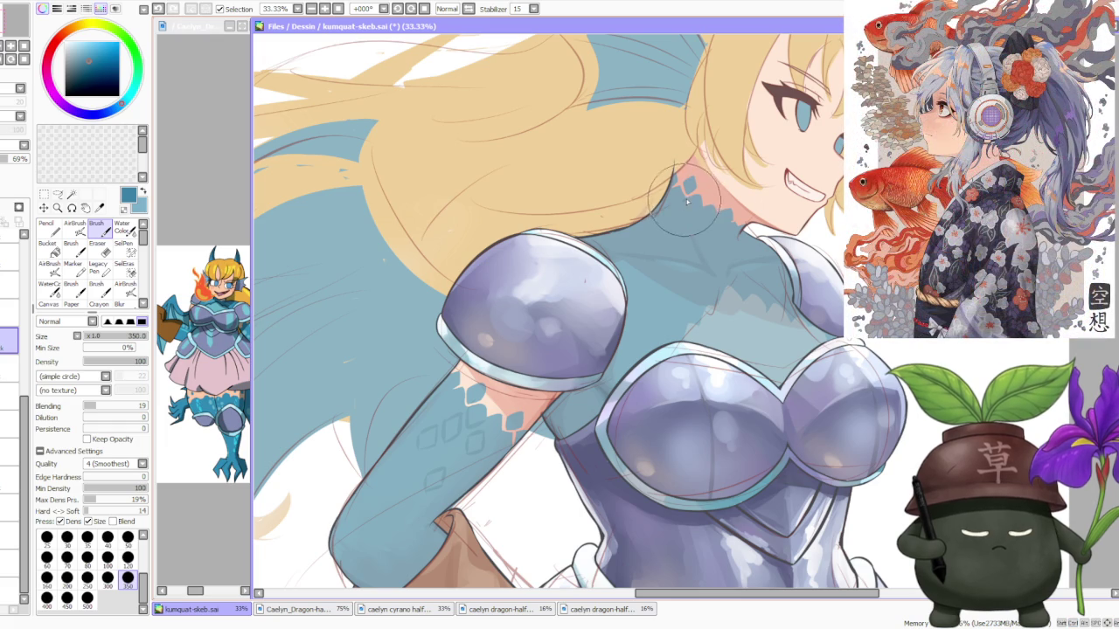
{"action": "left_click_drag", "start_coordinate": [693, 226], "coordinate": [688, 219]}
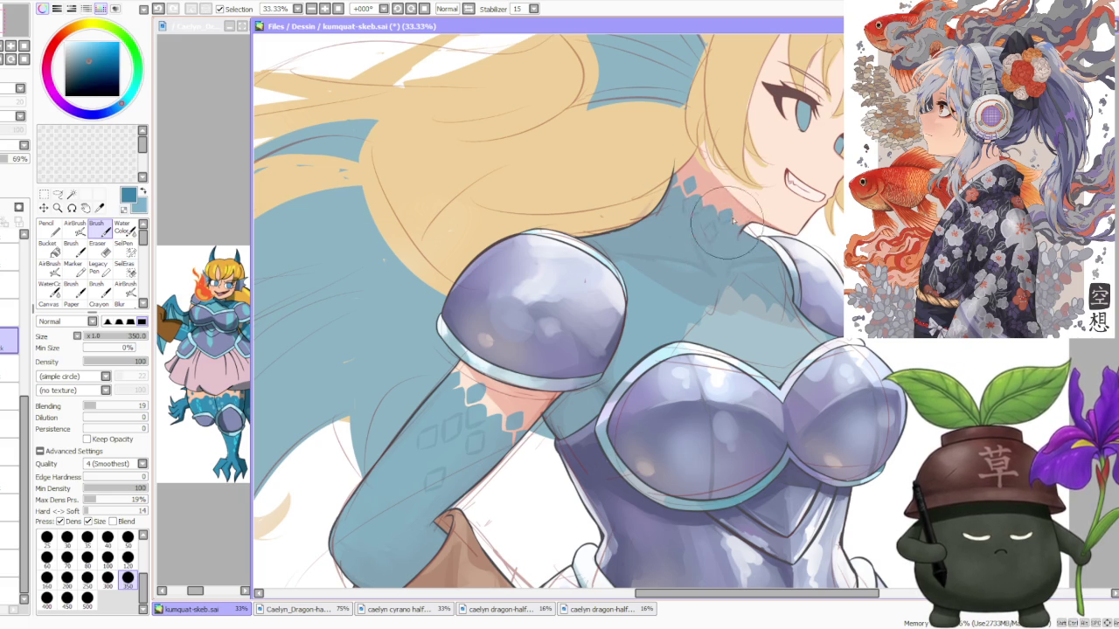
{"action": "scroll", "coordinate": [747, 206], "scroll_direction": "down", "scroll_amount": 1}
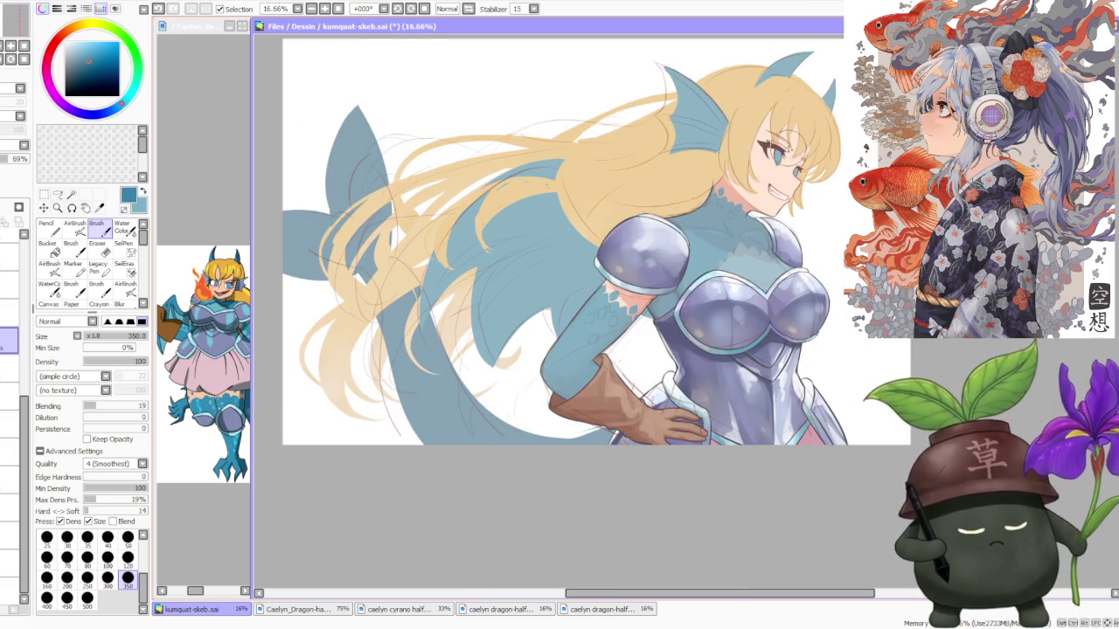
{"action": "scroll", "coordinate": [747, 157], "scroll_direction": "up", "scroll_amount": 1}
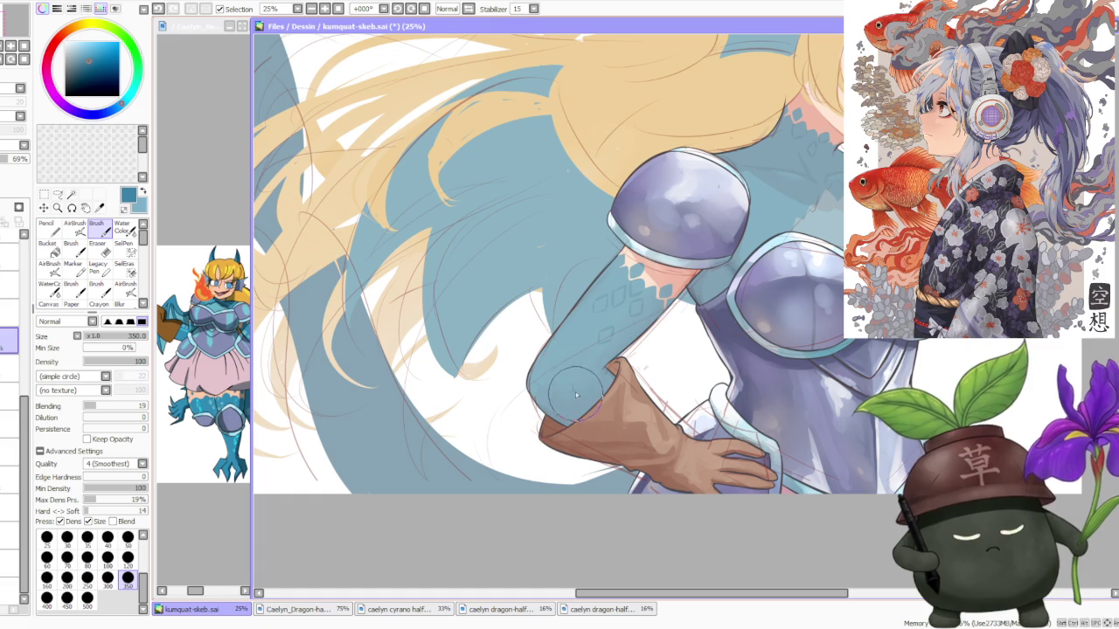